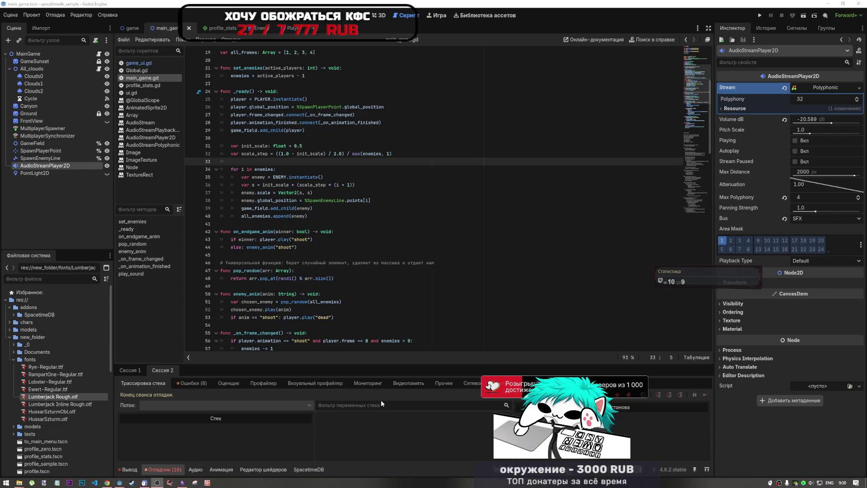
Put the caret at the end of line 53 in main_game.gd
{"action": "left_click", "coordinate": [476, 325]}
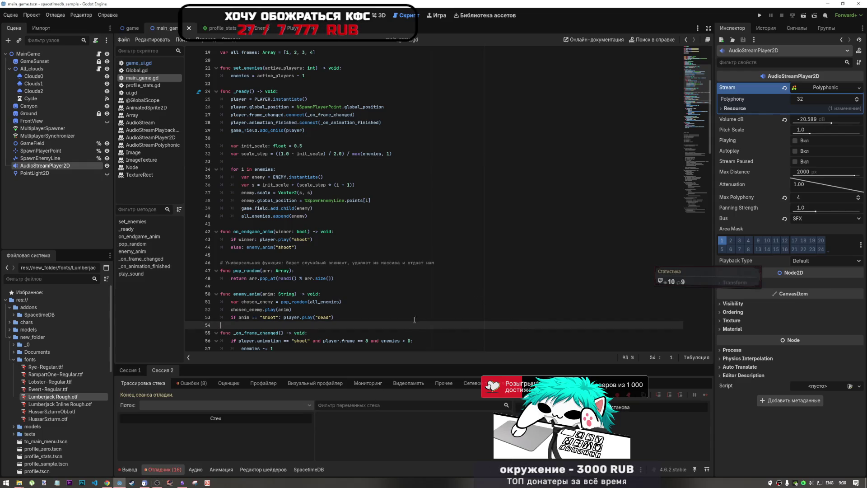
{"action": "scroll", "coordinate": [405, 309], "scroll_direction": "down", "scroll_amount": 1}
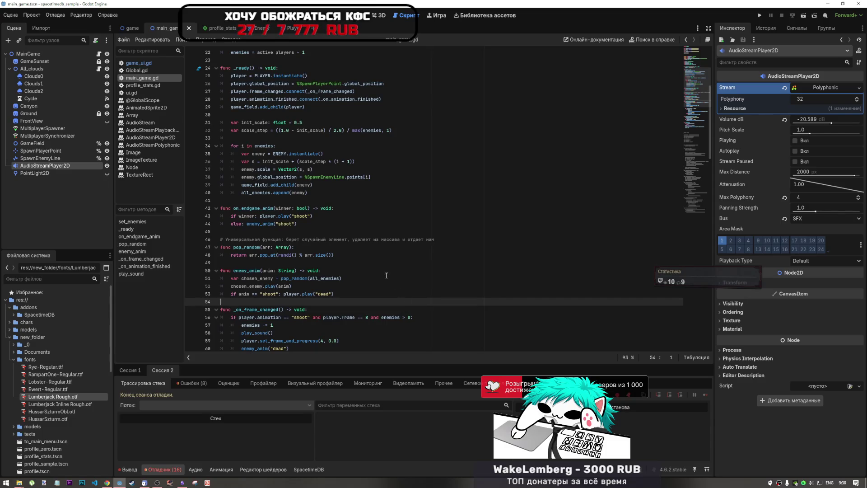
{"action": "scroll", "coordinate": [386, 275], "scroll_direction": "down", "scroll_amount": 1}
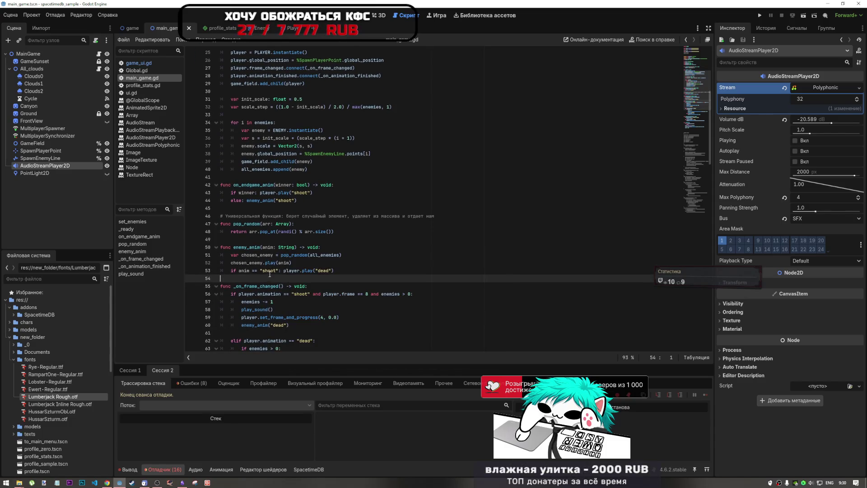
{"action": "left_click", "coordinate": [344, 271]}
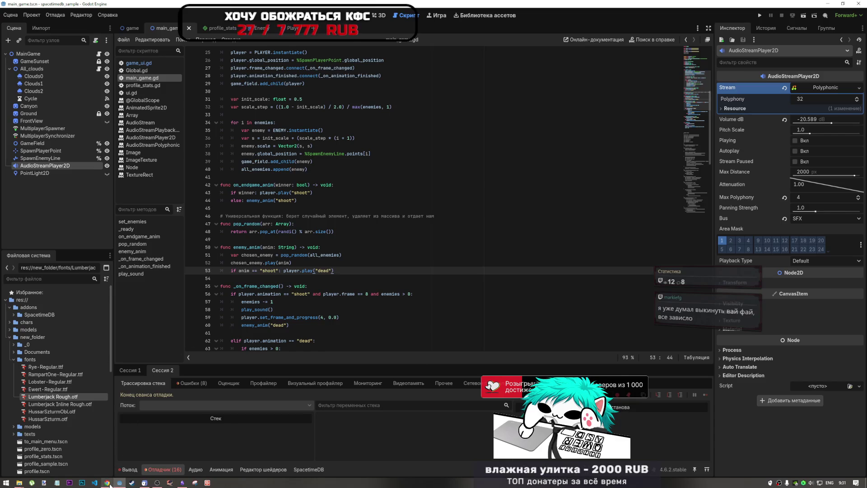
In YouTube, pause the adorro video and play Take a look, pausing it at 1:33
{"action": "left_click", "coordinate": [107, 482]}
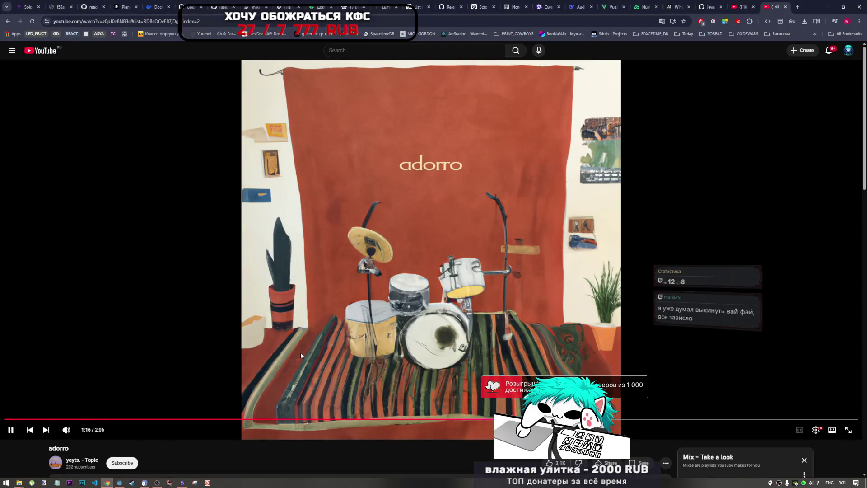
{"action": "scroll", "coordinate": [474, 430], "scroll_direction": "down", "scroll_amount": 2}
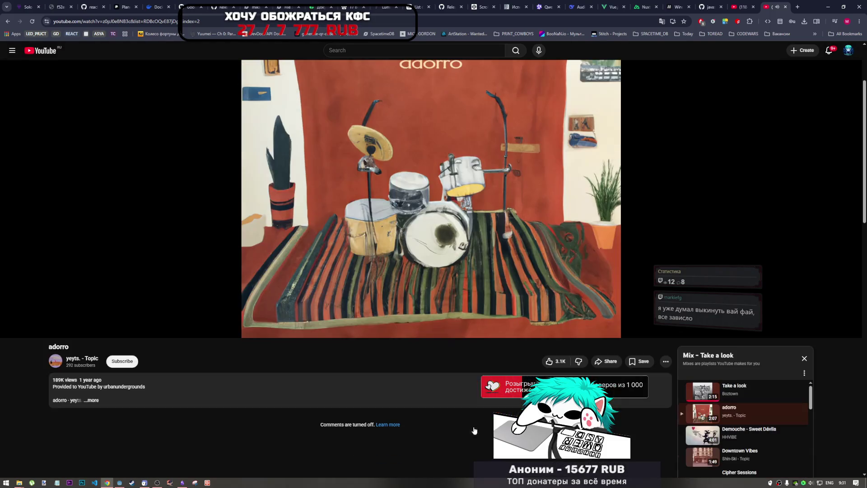
{"action": "left_click", "coordinate": [472, 246]}
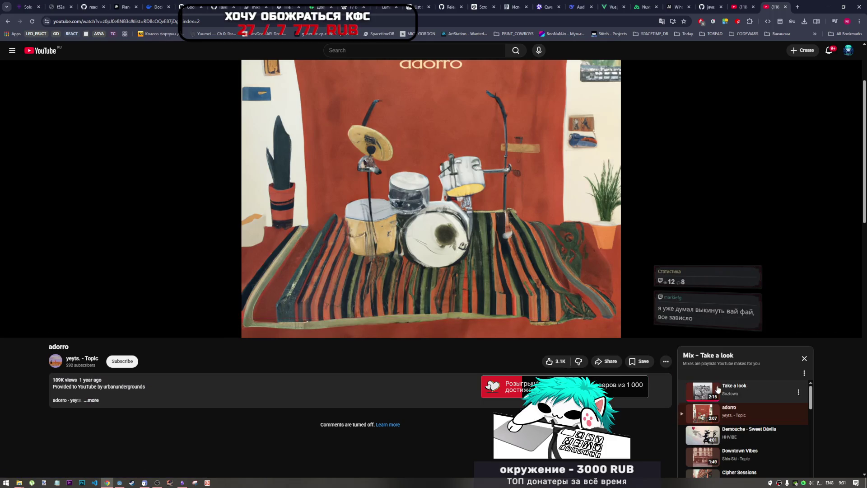
{"action": "left_click", "coordinate": [746, 396]}
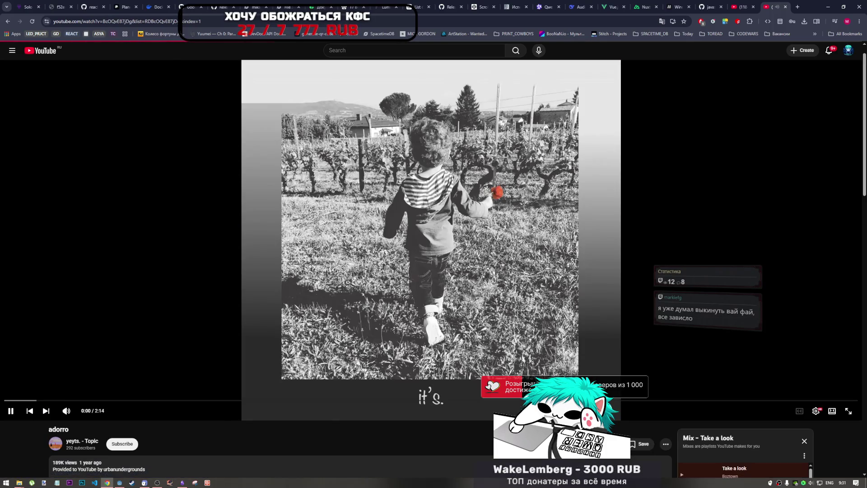
{"action": "key", "text": "space"}
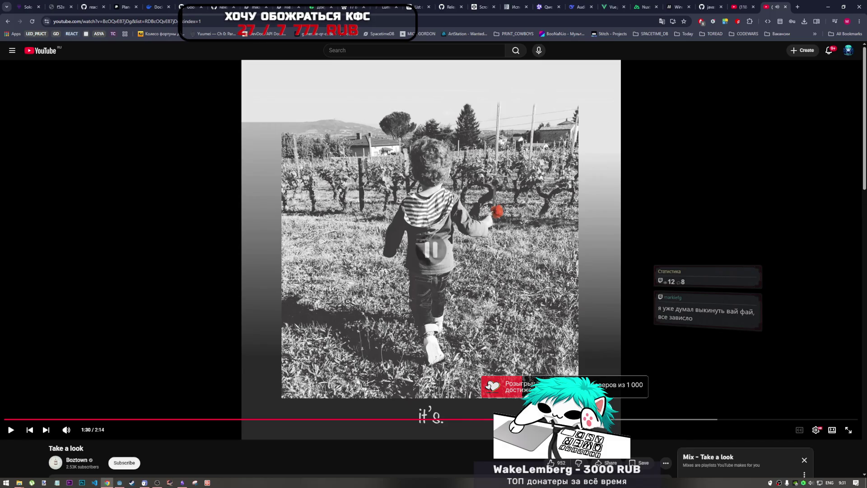
{"action": "key", "text": "space"}
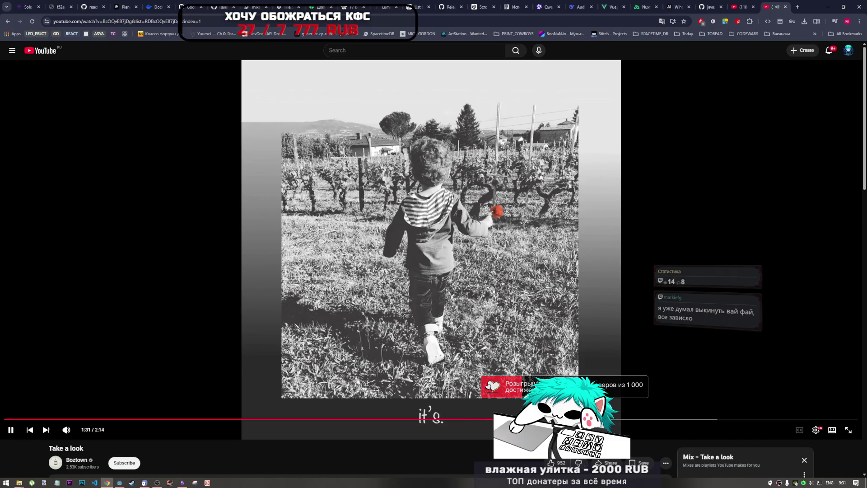
{"action": "left_click", "coordinate": [526, 357]}
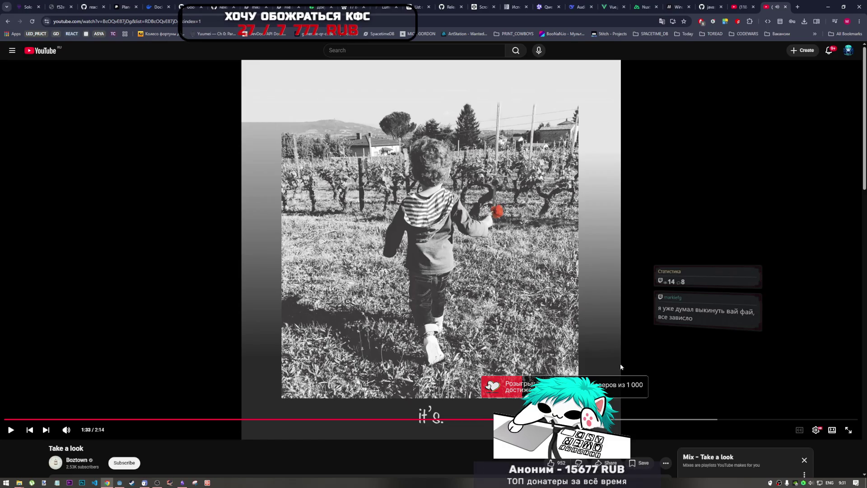
Browse the video's comments, selecting the text of the Masterpiece comment
{"action": "scroll", "coordinate": [674, 394], "scroll_direction": "down", "scroll_amount": 5}
{"action": "scroll", "coordinate": [629, 380], "scroll_direction": "up", "scroll_amount": 2}
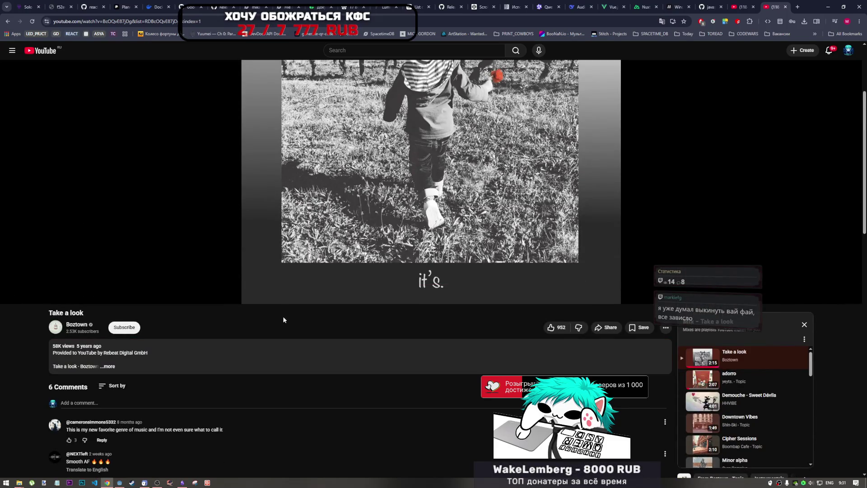
{"action": "scroll", "coordinate": [235, 424], "scroll_direction": "down", "scroll_amount": 2}
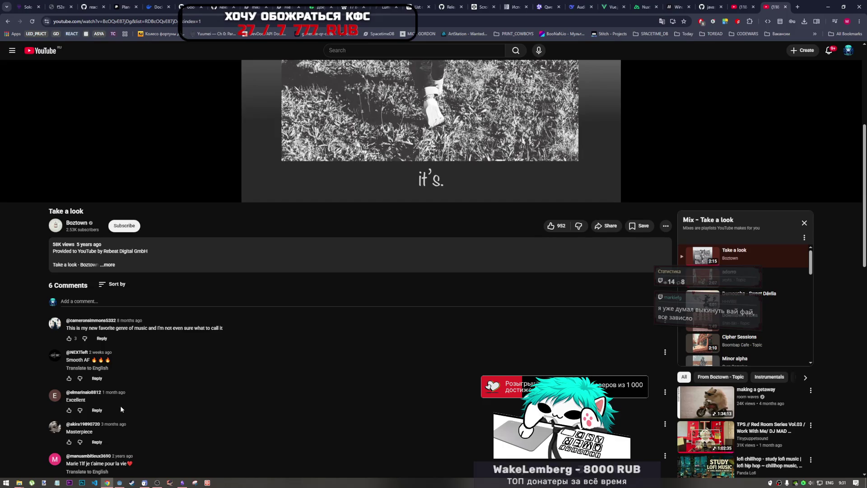
{"action": "scroll", "coordinate": [124, 361], "scroll_direction": "down", "scroll_amount": 2}
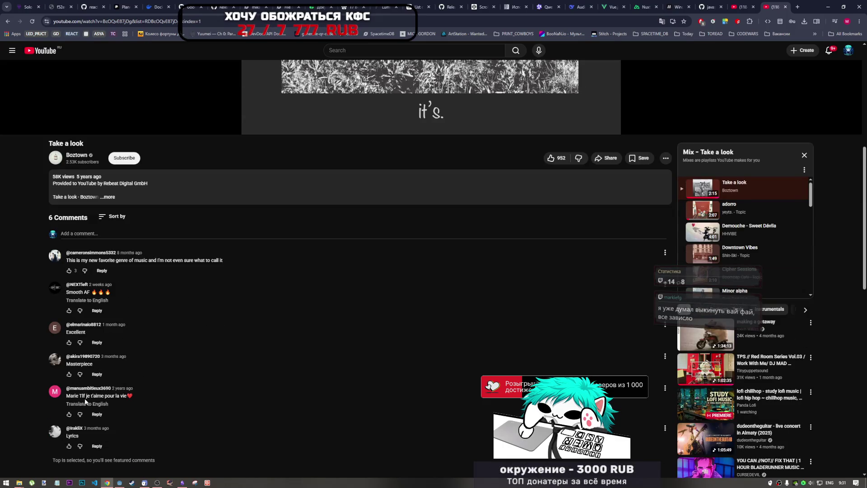
{"action": "left_click_drag", "start_coordinate": [92, 364], "coordinate": [62, 370]}
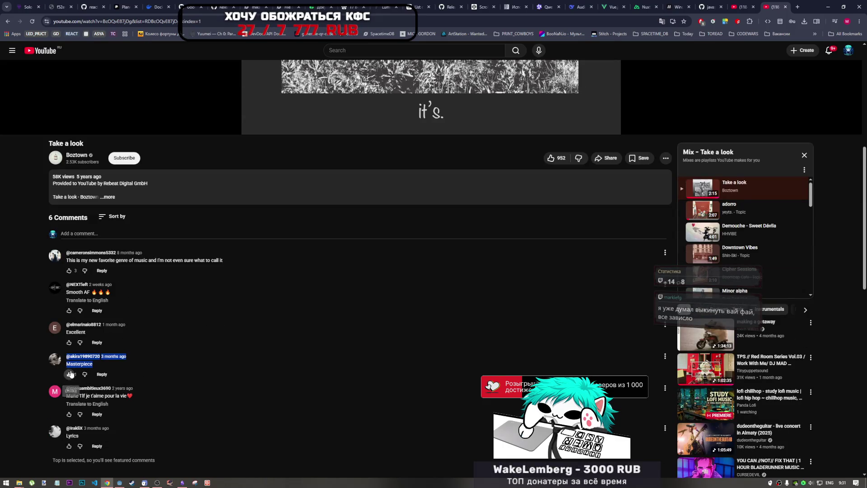
{"action": "scroll", "coordinate": [560, 259], "scroll_direction": "up", "scroll_amount": 2}
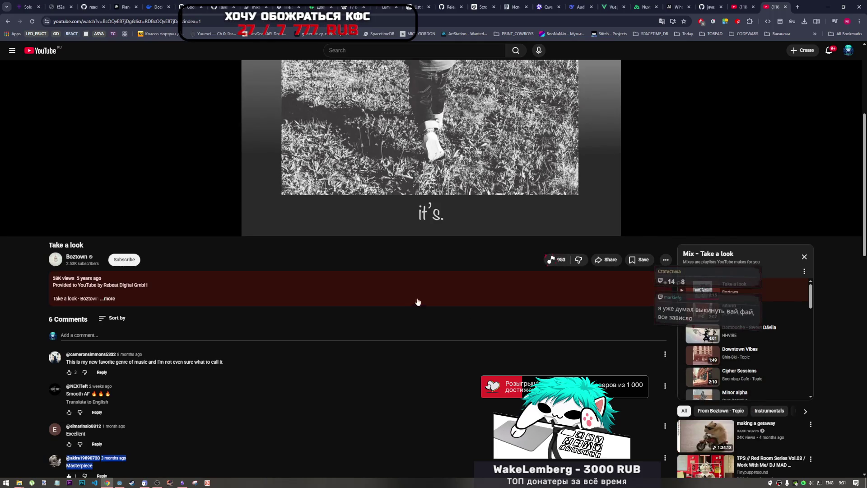
{"action": "scroll", "coordinate": [316, 289], "scroll_direction": "up", "scroll_amount": 4}
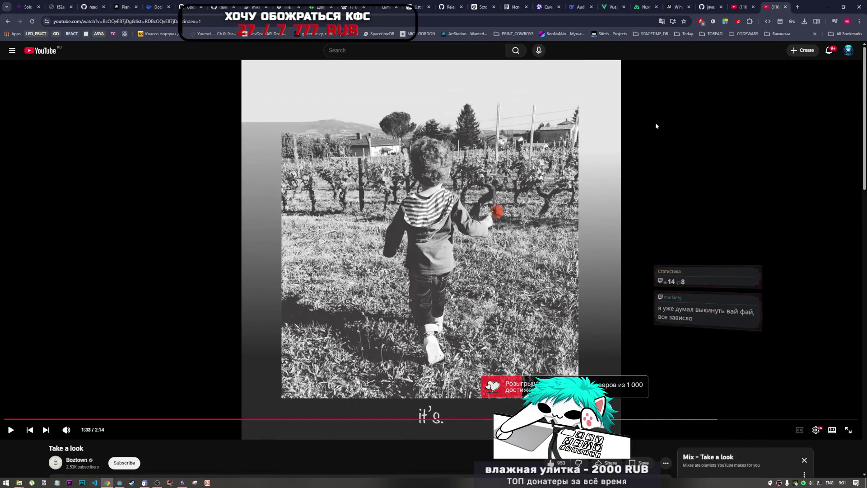
{"action": "scroll", "coordinate": [649, 118], "scroll_direction": "down", "scroll_amount": 3}
{"action": "scroll", "coordinate": [697, 405], "scroll_direction": "down", "scroll_amount": 1}
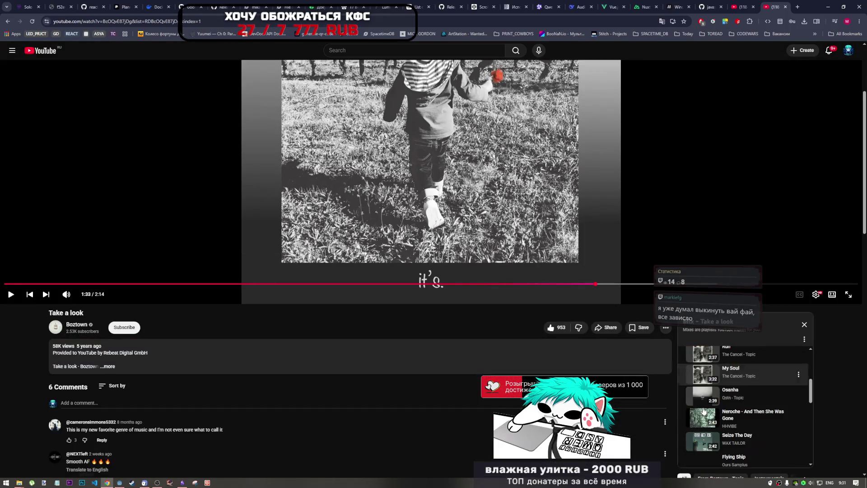
{"action": "scroll", "coordinate": [702, 408], "scroll_direction": "down", "scroll_amount": 1}
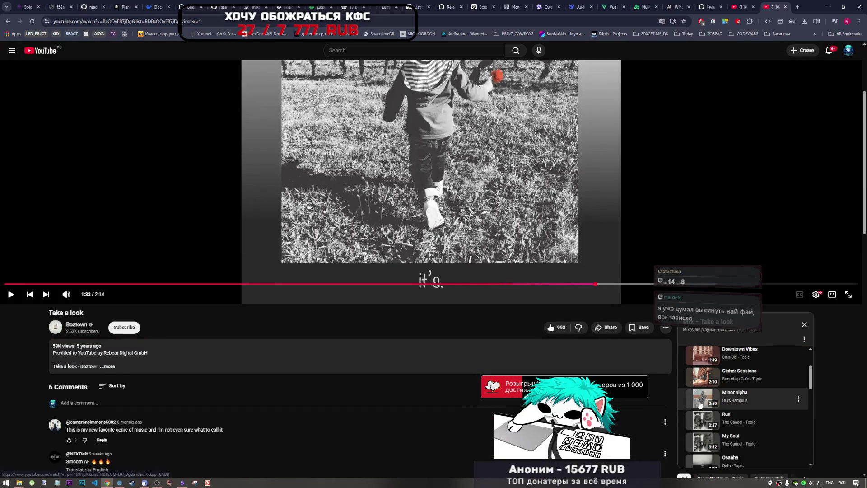
{"action": "scroll", "coordinate": [707, 407], "scroll_direction": "up", "scroll_amount": 1}
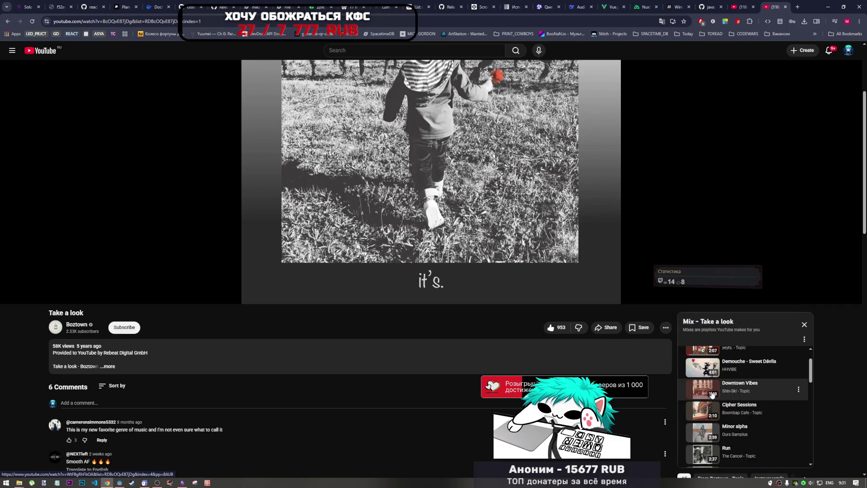
{"action": "scroll", "coordinate": [703, 397], "scroll_direction": "up", "scroll_amount": 2}
Play Downtown Vibes from the Mix playlist, then return to the Godot script editor
{"action": "left_click", "coordinate": [703, 422]}
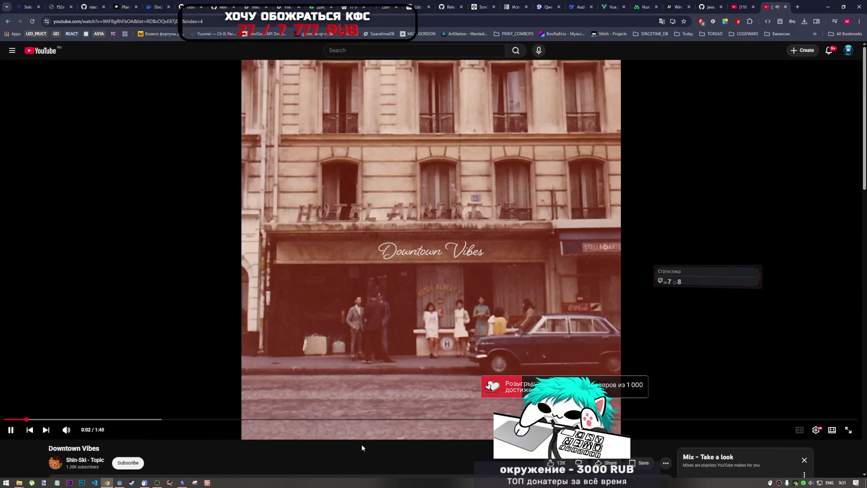
{"action": "left_click", "coordinate": [155, 482]}
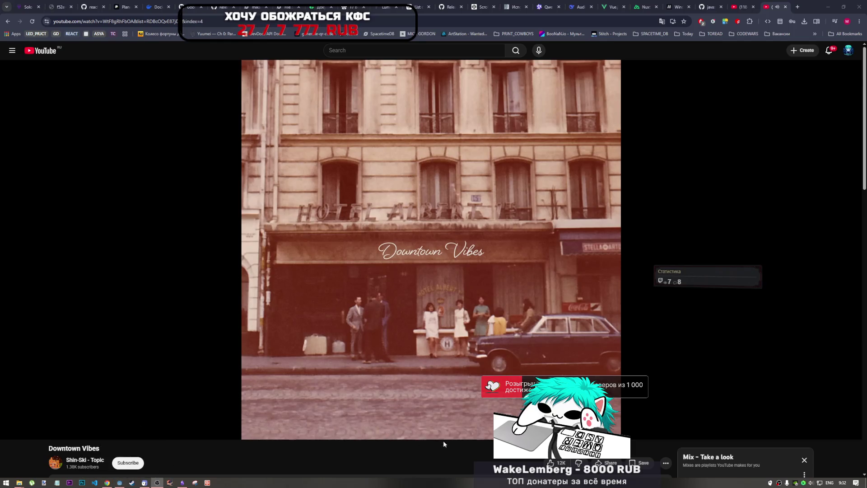
{"action": "left_click", "coordinate": [117, 484]}
Delete empty line 45 and select the comment line under on_endgame_anim
{"action": "left_click", "coordinate": [412, 231]}
{"action": "left_click", "coordinate": [401, 216]}
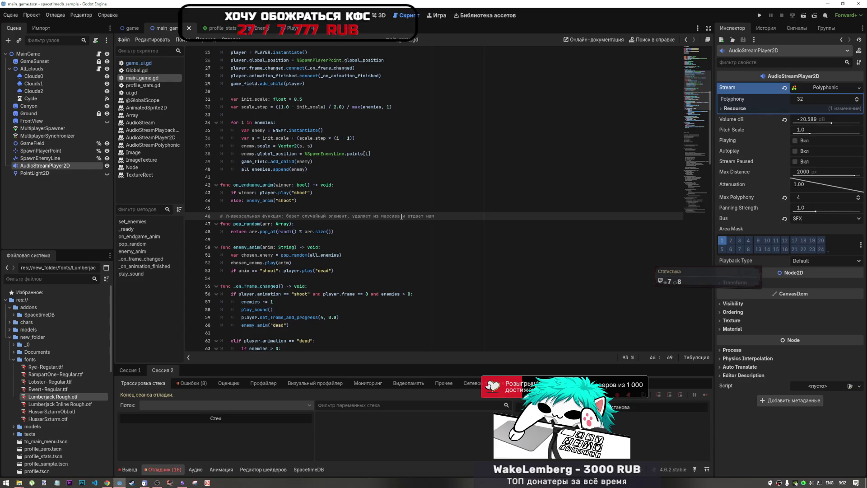
{"action": "left_click", "coordinate": [310, 209]}
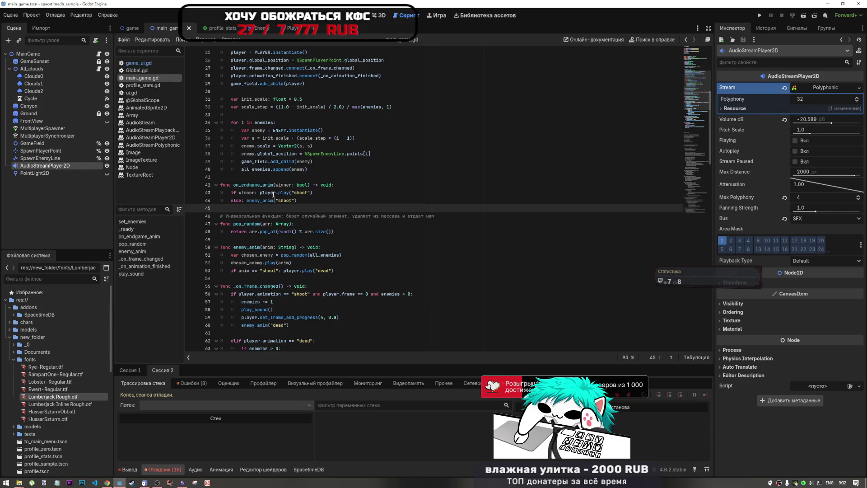
{"action": "key", "text": "BackSpace"}
{"action": "left_click", "coordinate": [333, 186]}
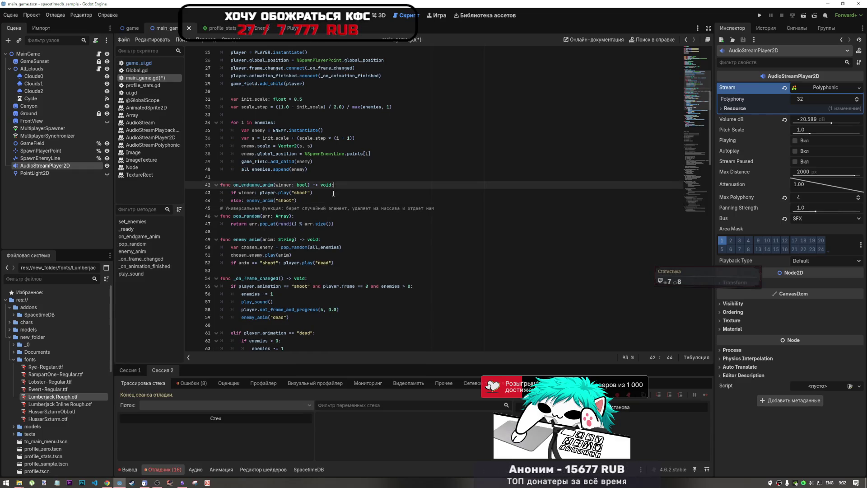
{"action": "left_click", "coordinate": [324, 203]}
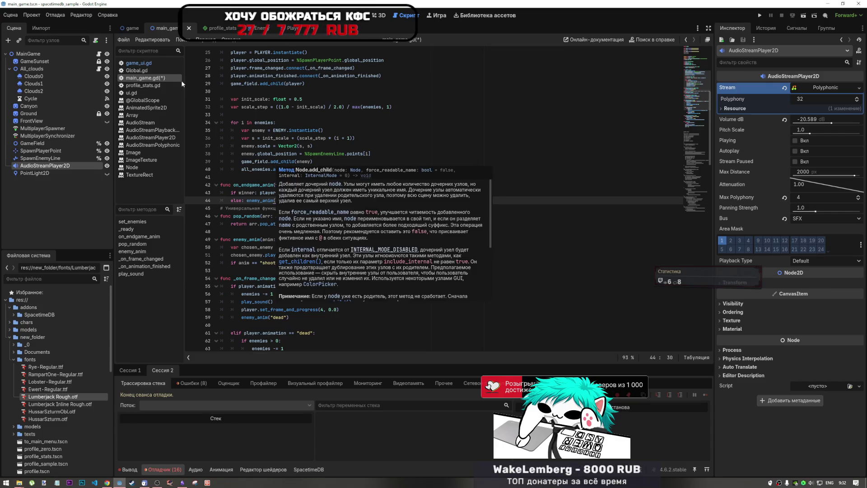
{"action": "left_click", "coordinate": [313, 195]}
{"action": "key", "text": "Down"}
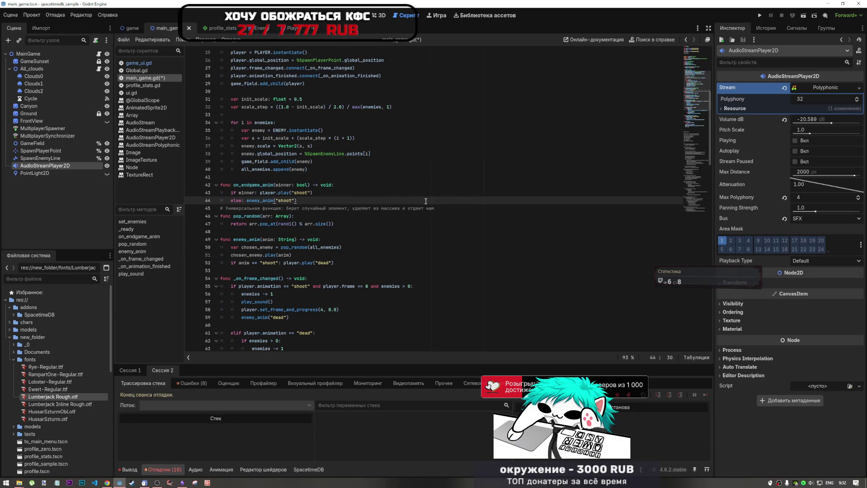
{"action": "key", "text": "Down"}
{"action": "key", "text": "End"}
{"action": "key", "text": "shift+Up"}
{"action": "key", "text": "shift+Up"}
{"action": "key", "text": "shift+Up"}
{"action": "key", "text": "shift+Up"}
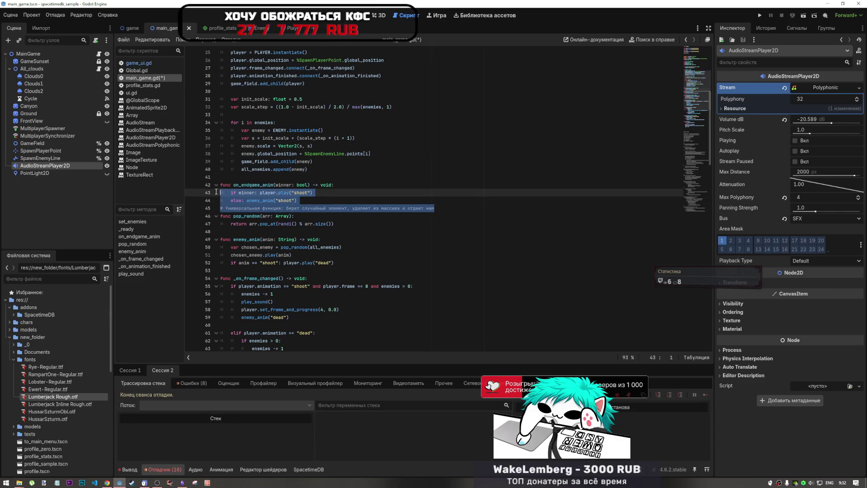
{"action": "left_click", "coordinate": [247, 180]}
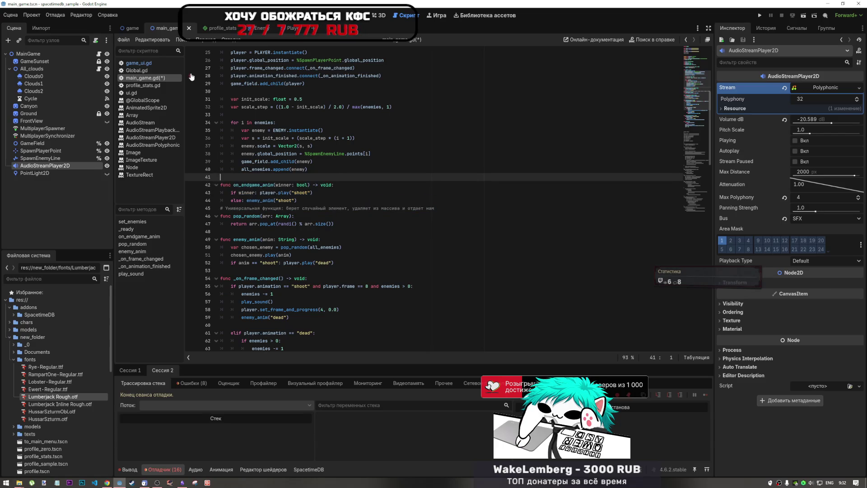
Insert a blank line after line 44 and save main_game.gd
{"action": "left_click", "coordinate": [338, 202]}
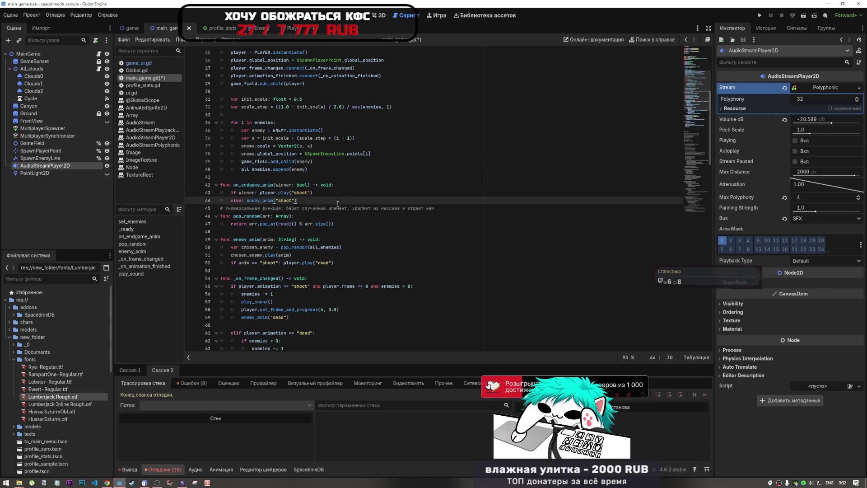
{"action": "key", "text": "Return"}
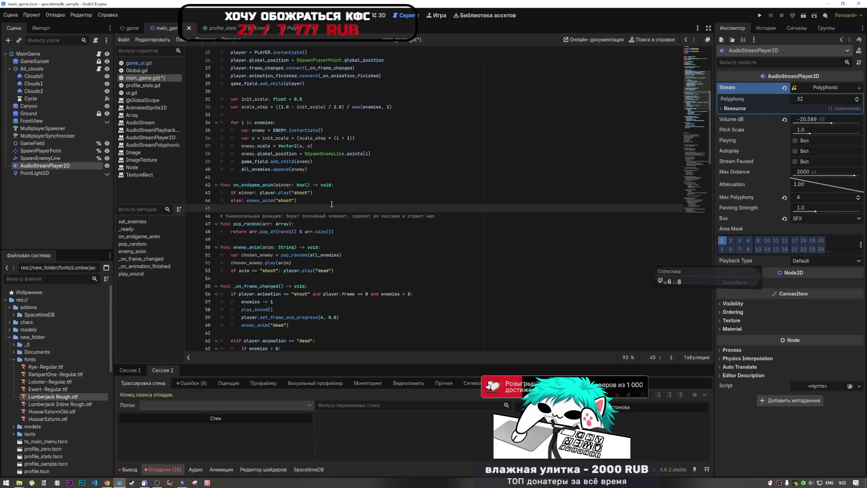
{"action": "key", "text": "ctrl+s"}
Look over the script from line 19 to 59, then open the DeepSeek chat's suggested code
{"action": "left_click", "coordinate": [333, 172]}
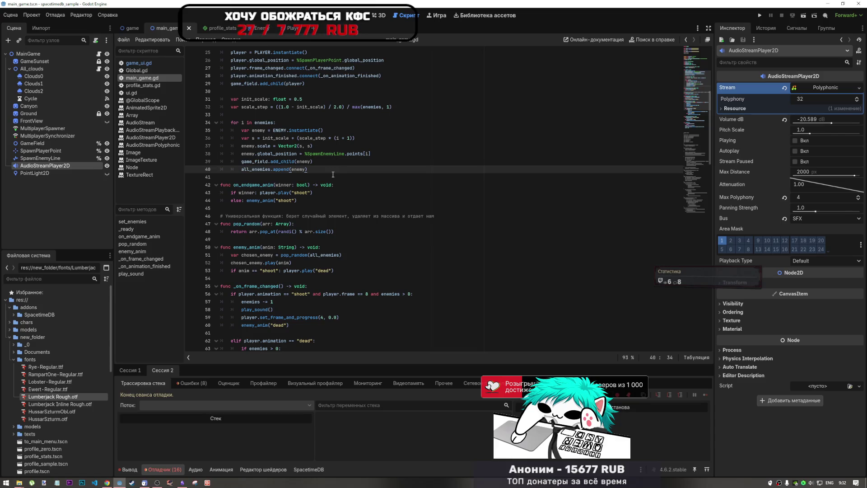
{"action": "scroll", "coordinate": [333, 175], "scroll_direction": "up", "scroll_amount": 5}
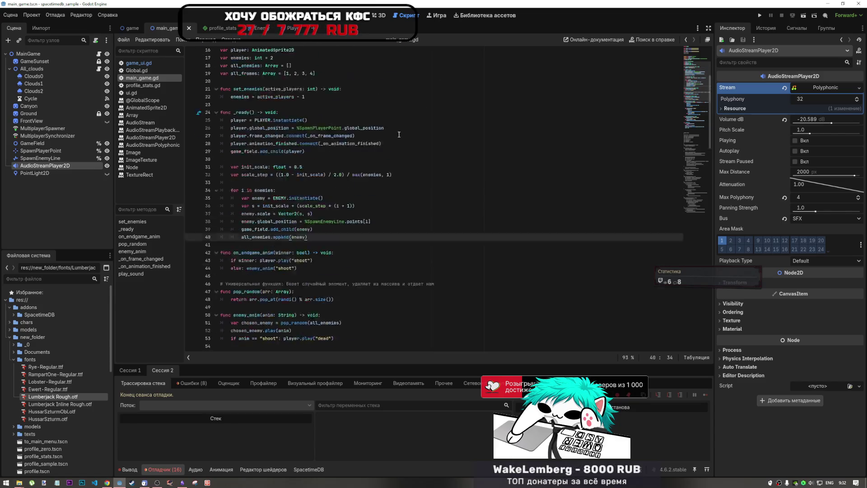
{"action": "left_click", "coordinate": [254, 195]}
{"action": "key", "text": "Down"}
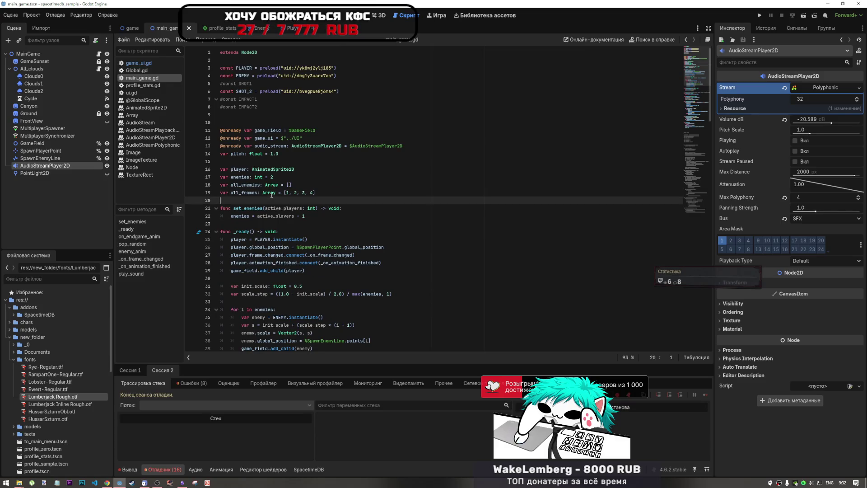
{"action": "scroll", "coordinate": [308, 225], "scroll_direction": "down", "scroll_amount": 2}
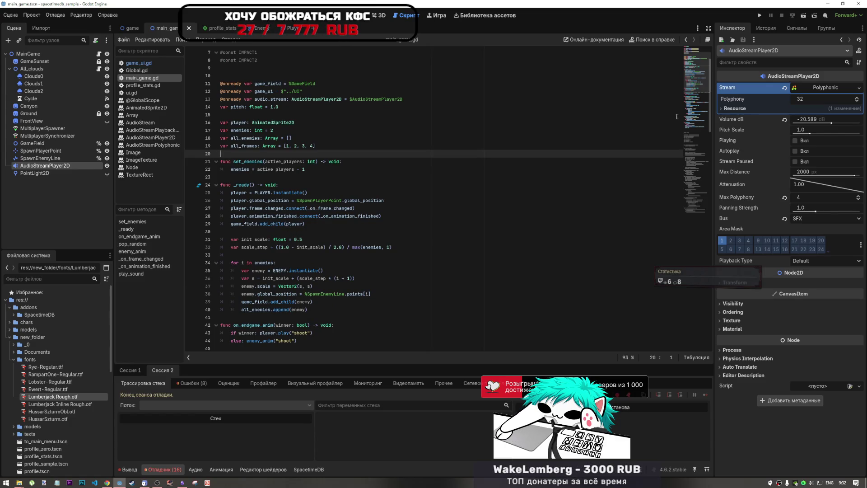
{"action": "left_click", "coordinate": [691, 113]}
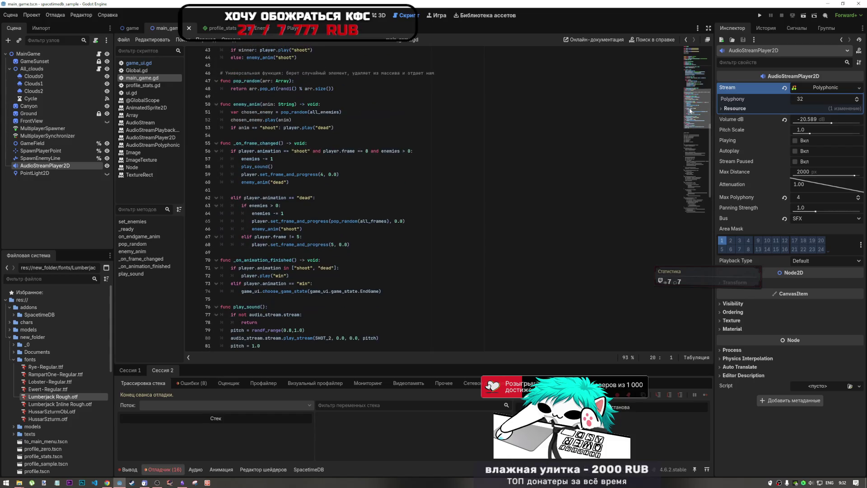
{"action": "left_click", "coordinate": [107, 482]}
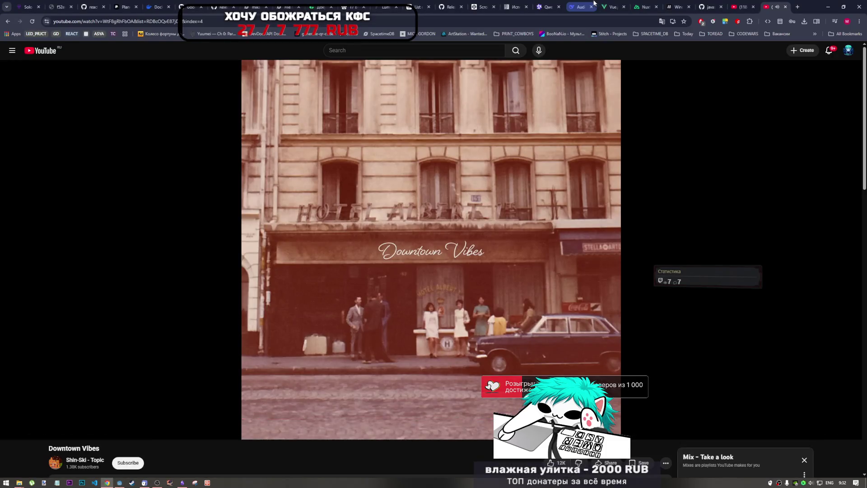
{"action": "left_click", "coordinate": [579, 6]}
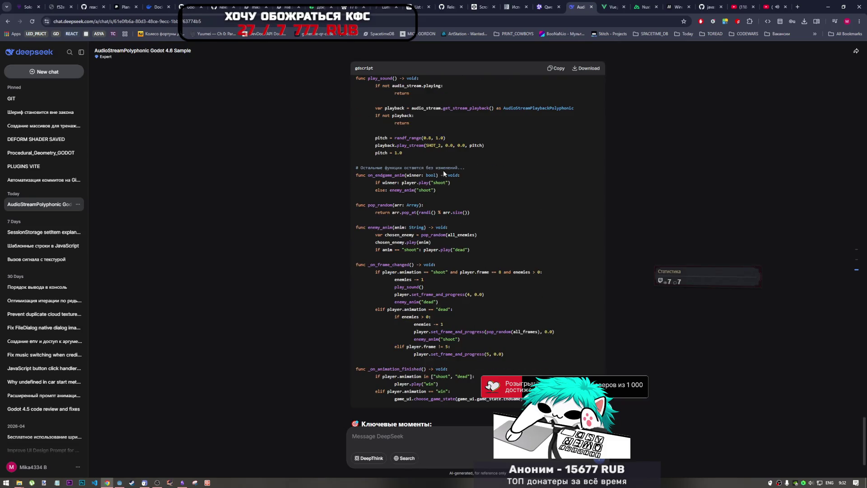
Study DeepSeek's polyphonic code, selecting the get_stream_playback lines through the return, then return to Godot
{"action": "scroll", "coordinate": [458, 312], "scroll_direction": "up", "scroll_amount": 4}
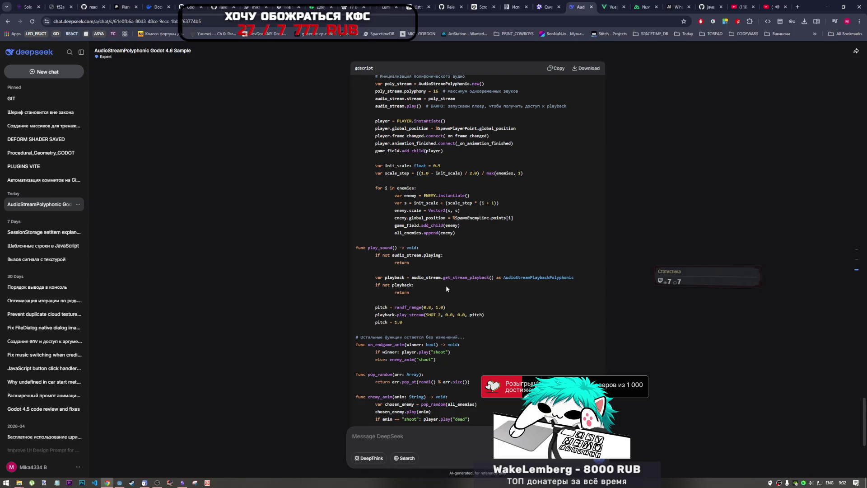
{"action": "scroll", "coordinate": [473, 280], "scroll_direction": "up", "scroll_amount": 1}
{"action": "scroll", "coordinate": [474, 280], "scroll_direction": "down", "scroll_amount": 1}
{"action": "left_click_drag", "start_coordinate": [410, 278], "coordinate": [501, 275]}
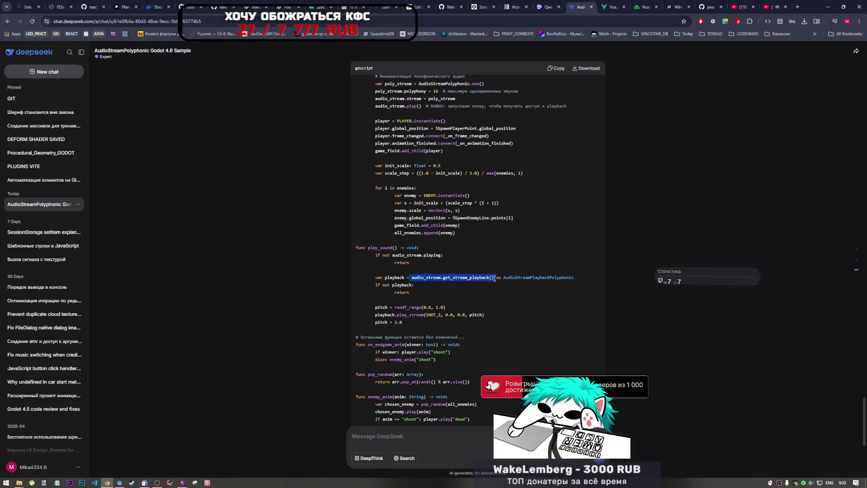
{"action": "left_click", "coordinate": [493, 279]}
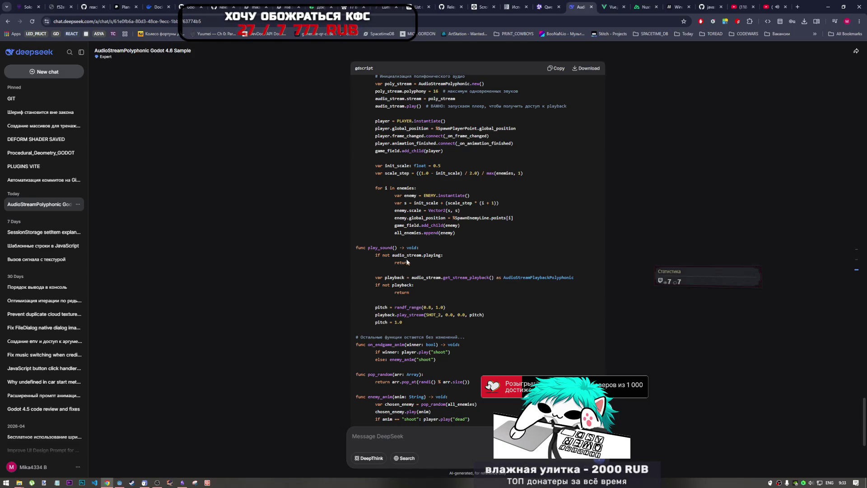
{"action": "left_click_drag", "start_coordinate": [405, 255], "coordinate": [434, 255]}
{"action": "scroll", "coordinate": [439, 254], "scroll_direction": "up", "scroll_amount": 2}
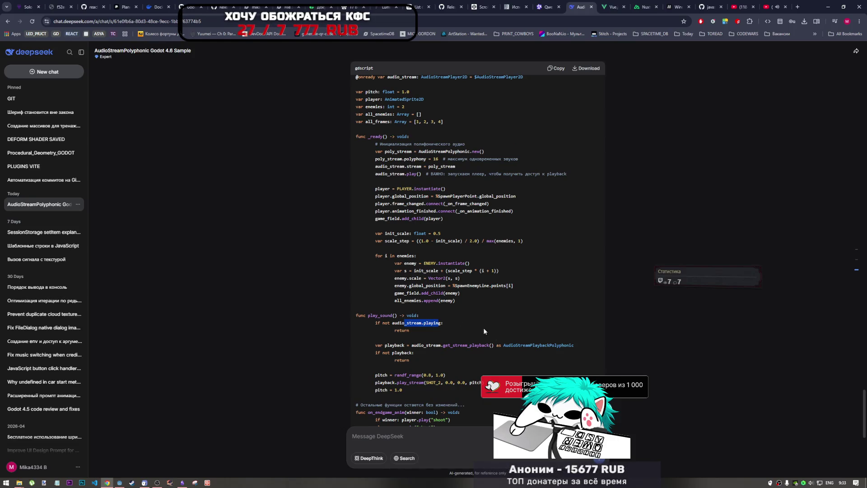
{"action": "left_click_drag", "start_coordinate": [472, 345], "coordinate": [443, 346]}
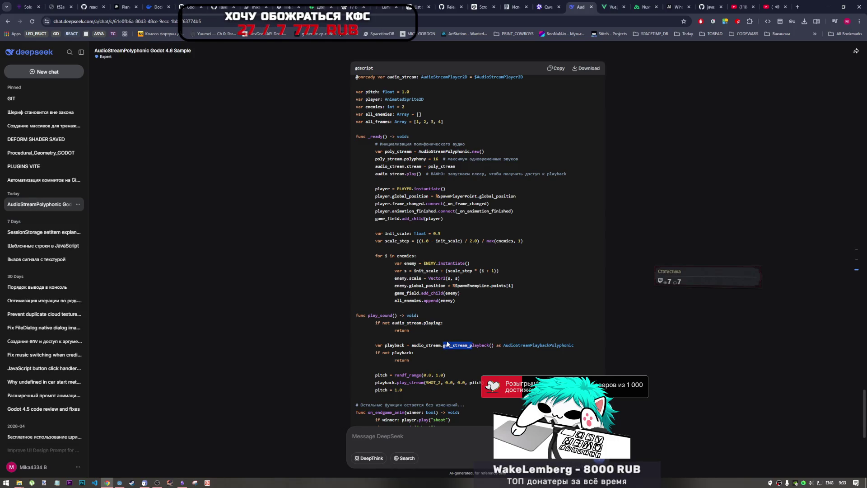
{"action": "scroll", "coordinate": [446, 343], "scroll_direction": "down", "scroll_amount": 1}
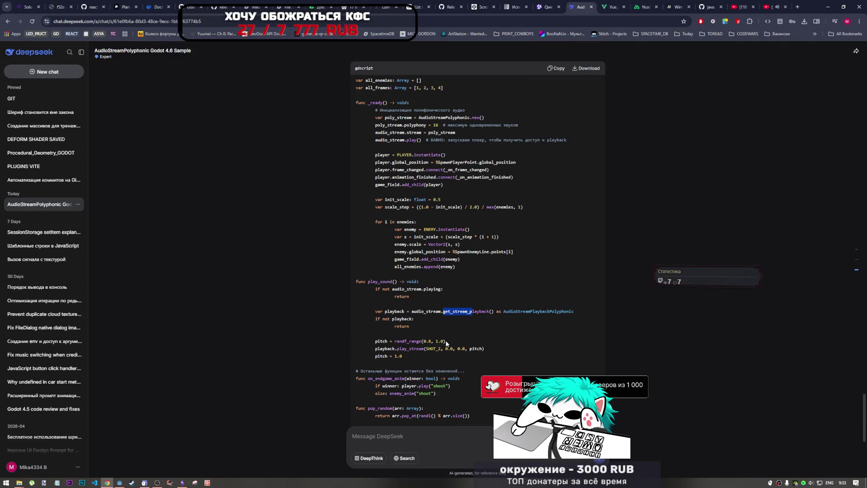
{"action": "left_click_drag", "start_coordinate": [410, 327], "coordinate": [375, 311]}
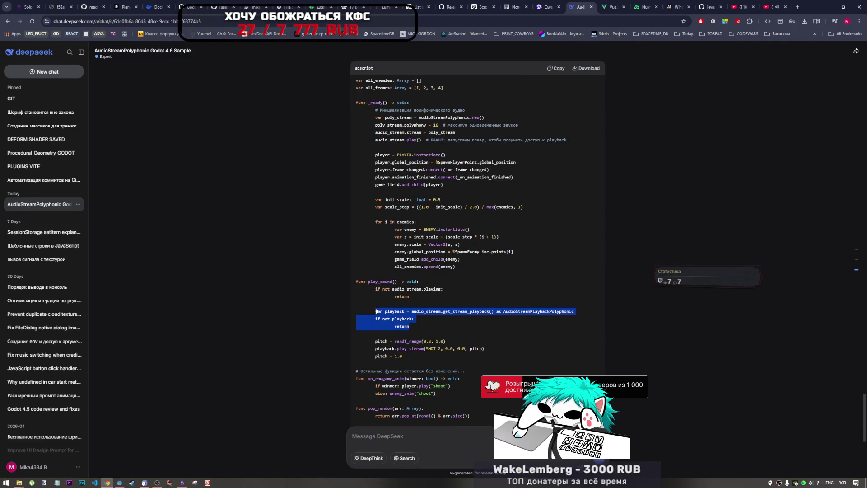
{"action": "left_click", "coordinate": [111, 482]}
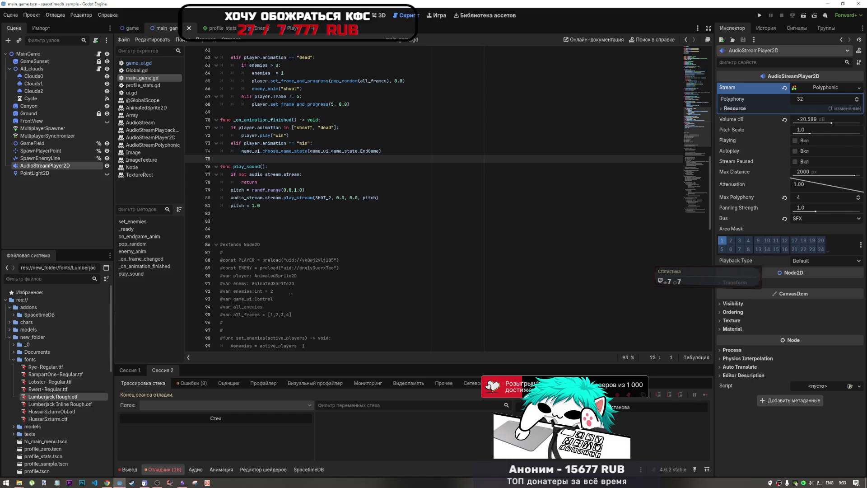
Scroll up main_game.gd and switch to the 2D view of the MainGame desert scene
{"action": "scroll", "coordinate": [291, 292], "scroll_direction": "up", "scroll_amount": 6}
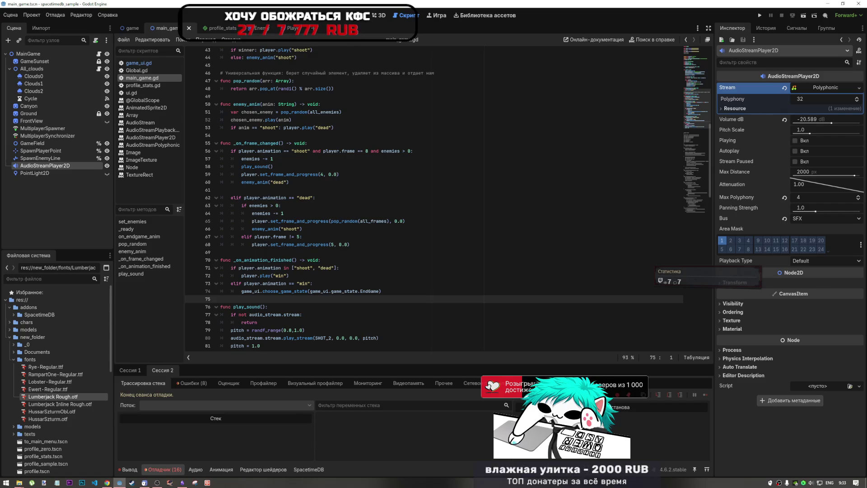
{"action": "left_click", "coordinate": [367, 16]}
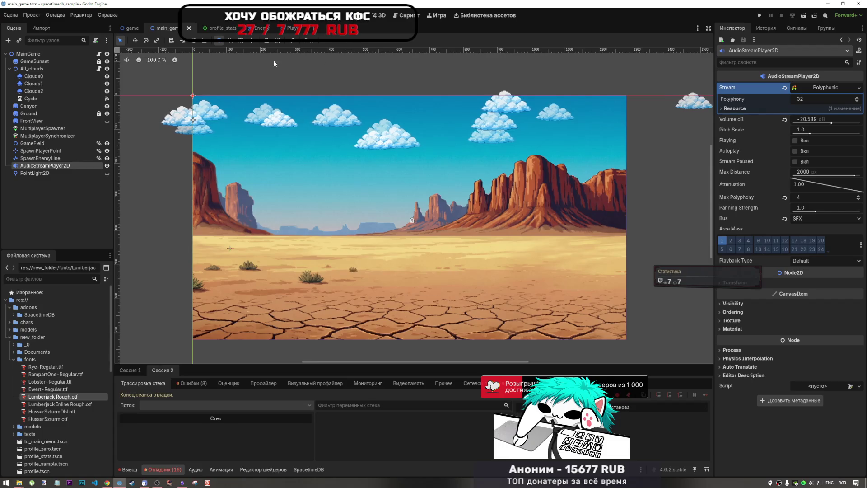
Browse the FileSystem dock, toggling the models folder and selecting menu_profile.tscn
{"action": "scroll", "coordinate": [34, 381], "scroll_direction": "down", "scroll_amount": 8}
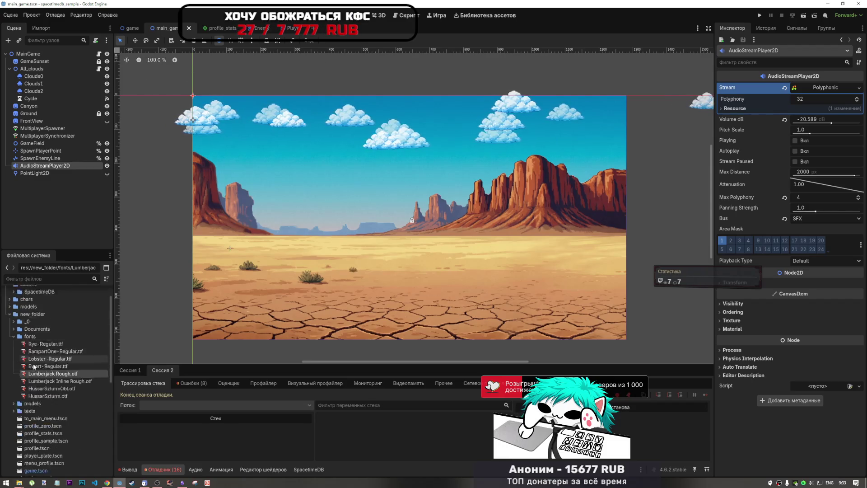
{"action": "scroll", "coordinate": [34, 382], "scroll_direction": "up", "scroll_amount": 8}
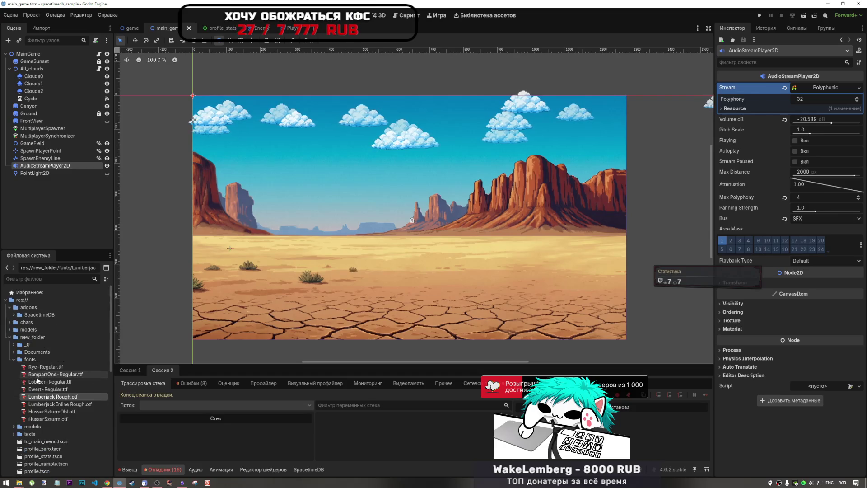
{"action": "left_click", "coordinate": [14, 426]}
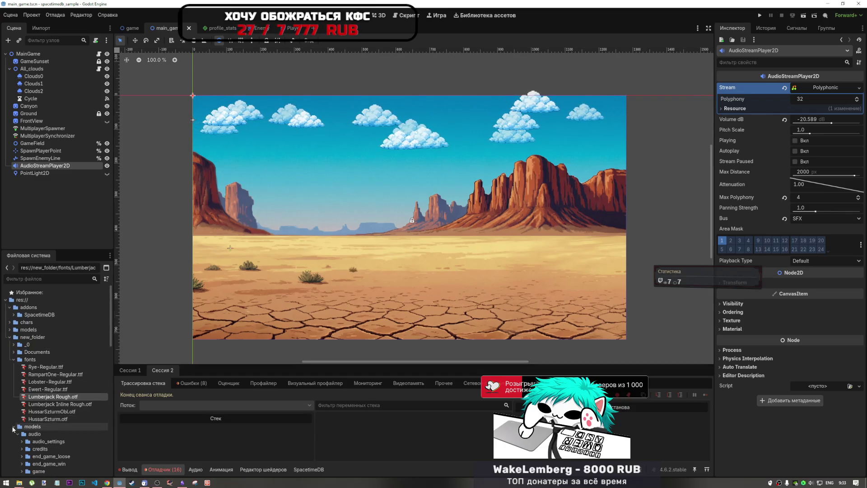
{"action": "left_click", "coordinate": [14, 427]}
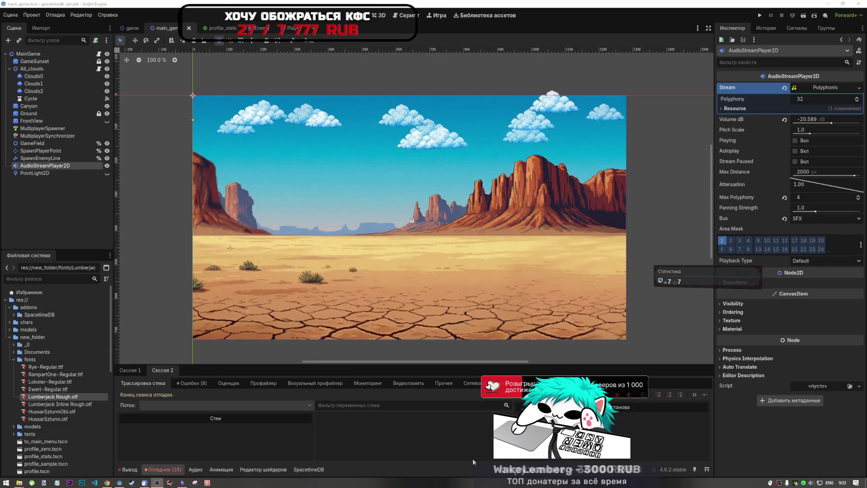
{"action": "scroll", "coordinate": [61, 346], "scroll_direction": "down", "scroll_amount": 3}
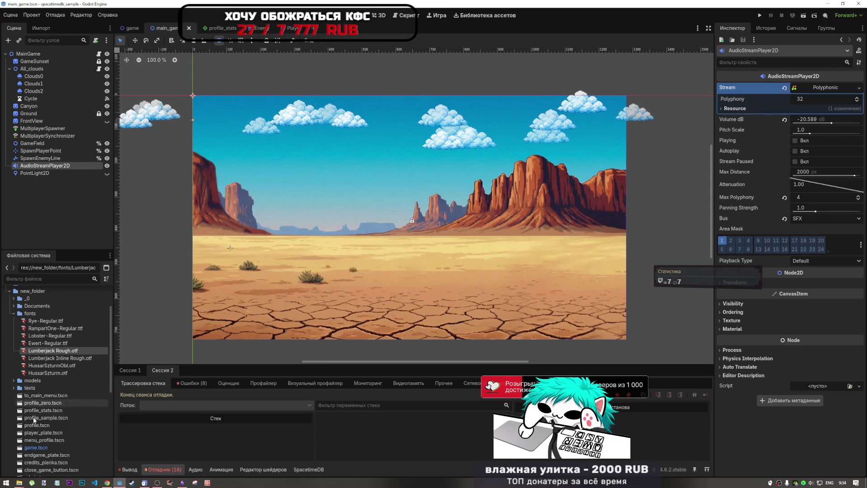
{"action": "left_click", "coordinate": [40, 441]}
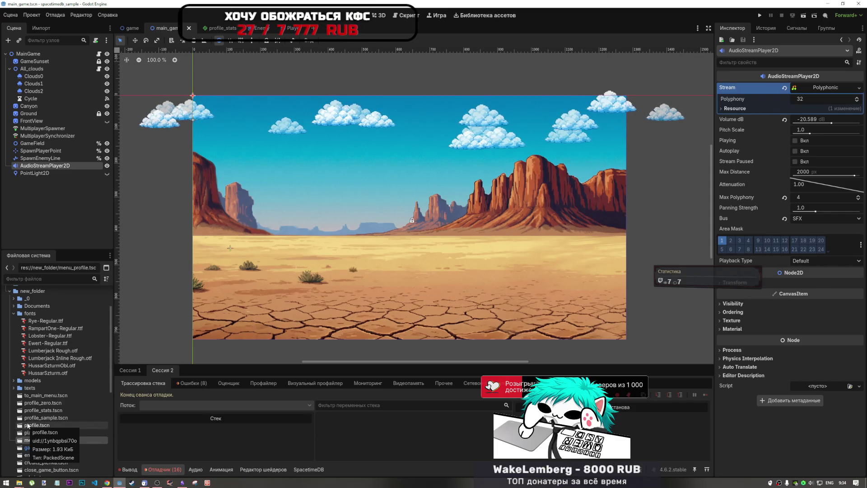
{"action": "scroll", "coordinate": [45, 316], "scroll_direction": "up", "scroll_amount": 3}
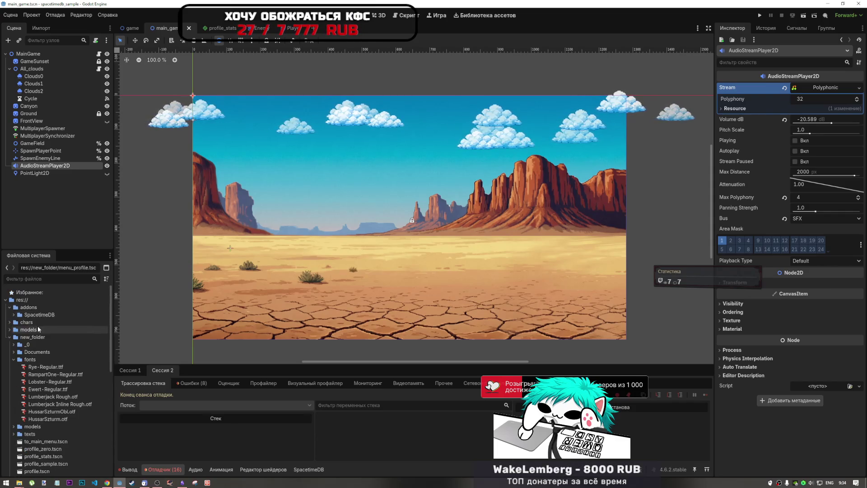
Expand the _0 and player folders and drag Player.tscn into the GameField node
{"action": "left_click", "coordinate": [15, 345]}
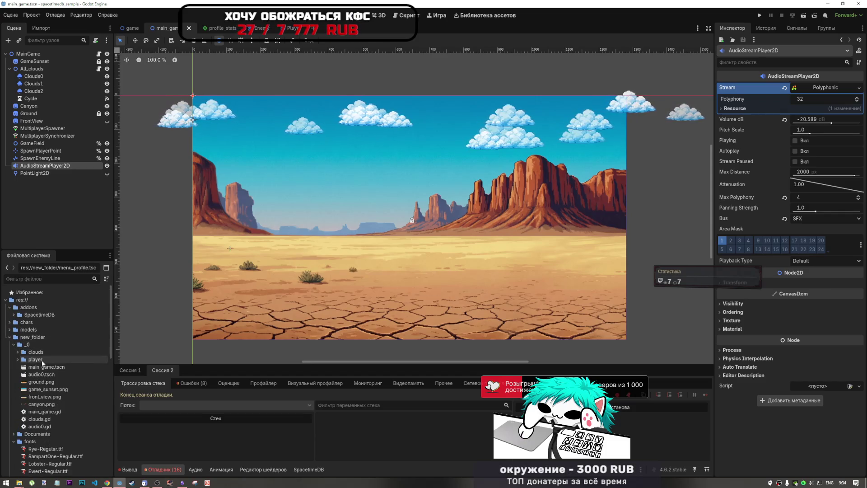
{"action": "left_click", "coordinate": [17, 359]}
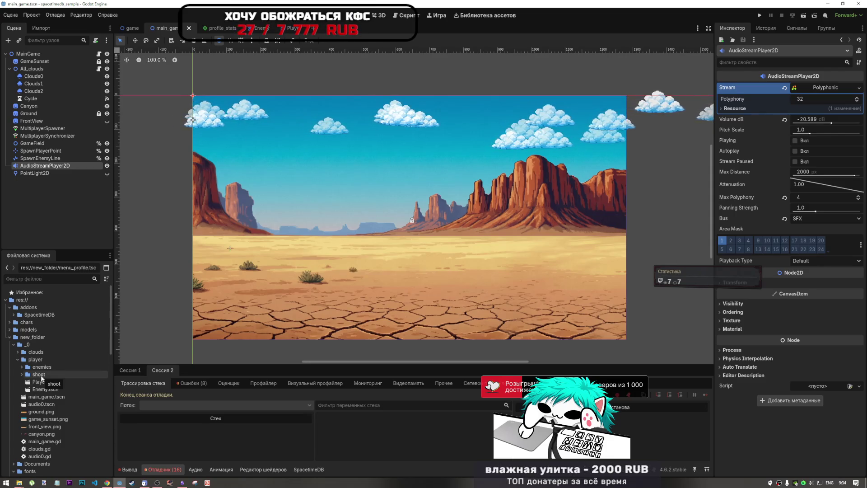
{"action": "left_click", "coordinate": [18, 367]}
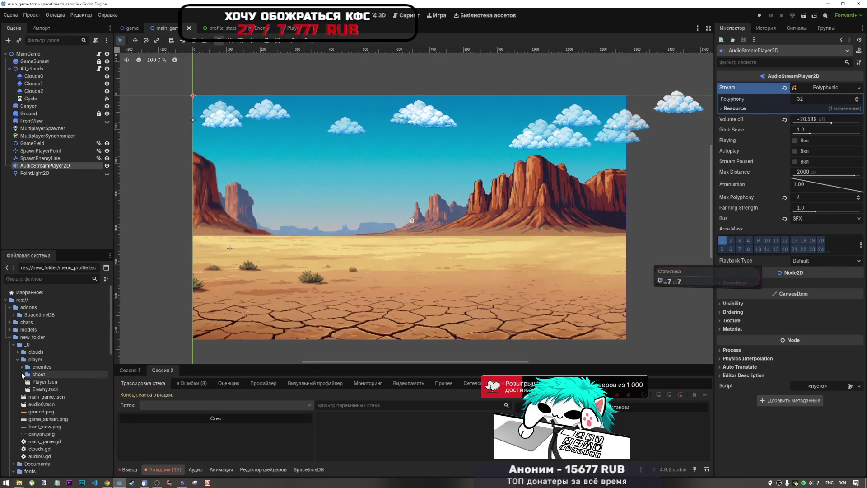
{"action": "left_click", "coordinate": [21, 366]}
{"action": "mouse_move", "coordinate": [41, 381]}
{"action": "left_mouse_down"}
{"action": "mouse_move", "coordinate": [64, 256]}
{"action": "mouse_move", "coordinate": [45, 150]}
{"action": "left_mouse_up"}
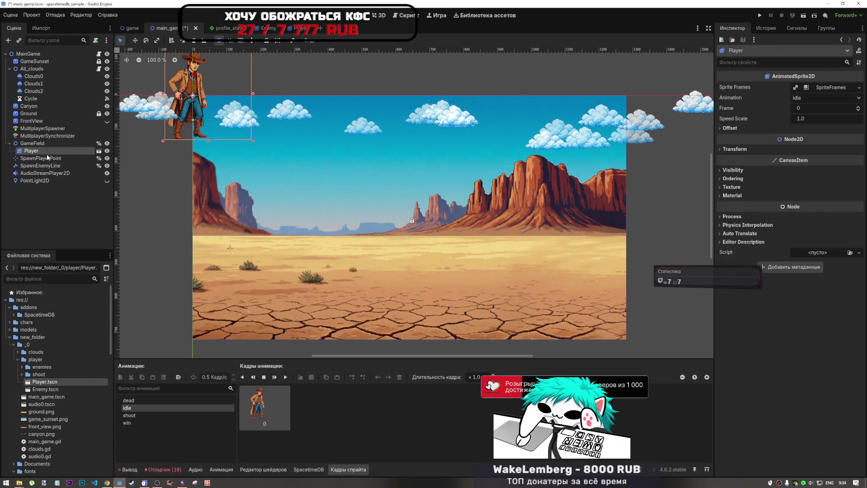
Select the new Player instance, move the cowboy onto the desert ground, and save the scene
{"action": "left_click", "coordinate": [45, 173]}
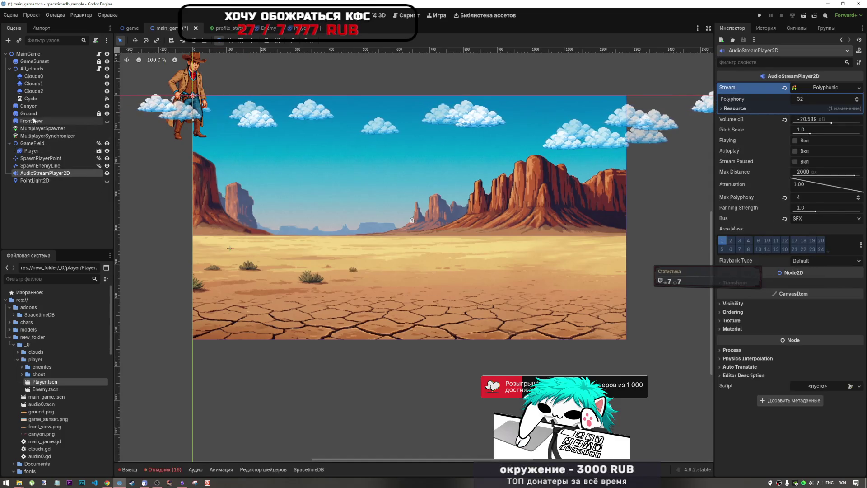
{"action": "left_click", "coordinate": [40, 149]}
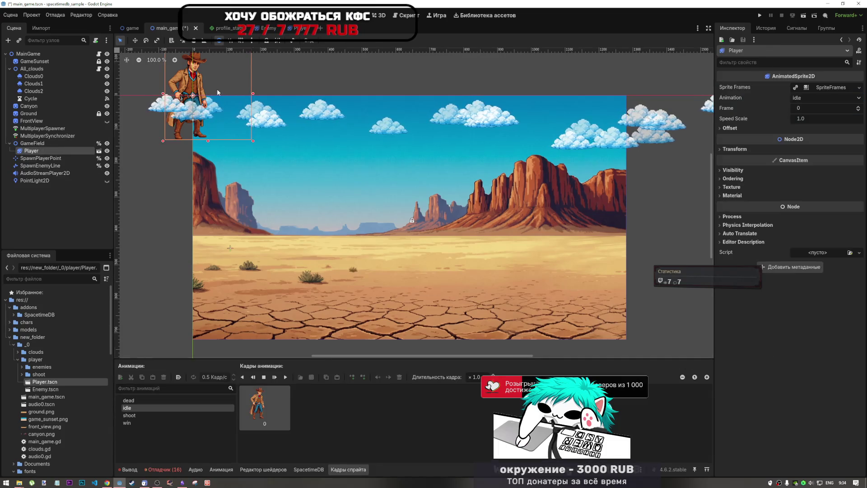
{"action": "mouse_move", "coordinate": [225, 79]}
{"action": "left_mouse_down"}
{"action": "mouse_move", "coordinate": [300, 183]}
{"action": "mouse_move", "coordinate": [310, 229]}
{"action": "left_mouse_up"}
{"action": "key", "text": "ctrl+s"}
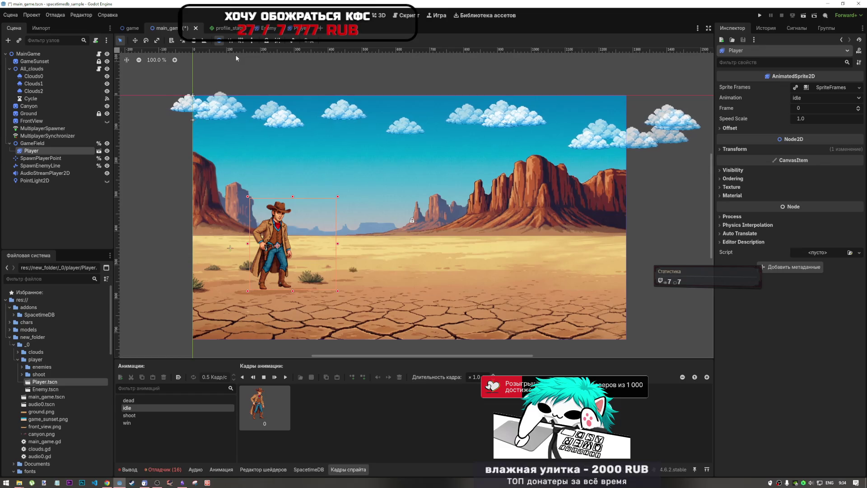
Open main_game.gd and locate the on_endgame_anim function
{"action": "left_click", "coordinate": [405, 16]}
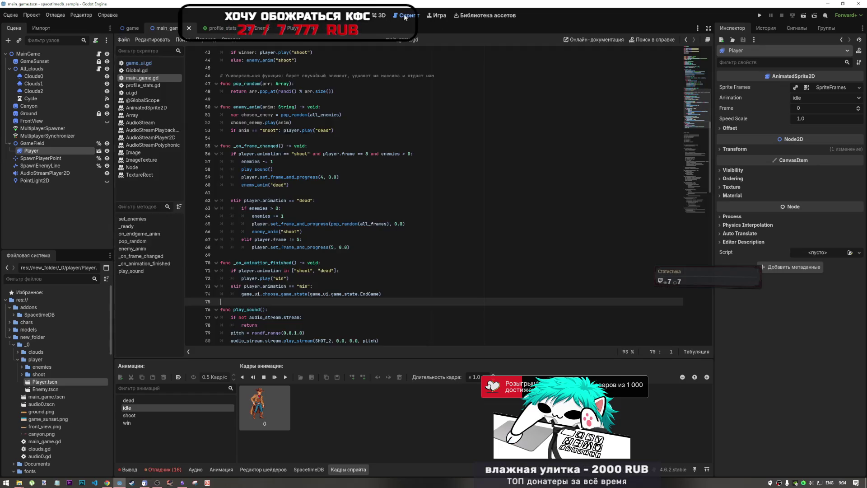
{"action": "scroll", "coordinate": [329, 278], "scroll_direction": "up", "scroll_amount": 3}
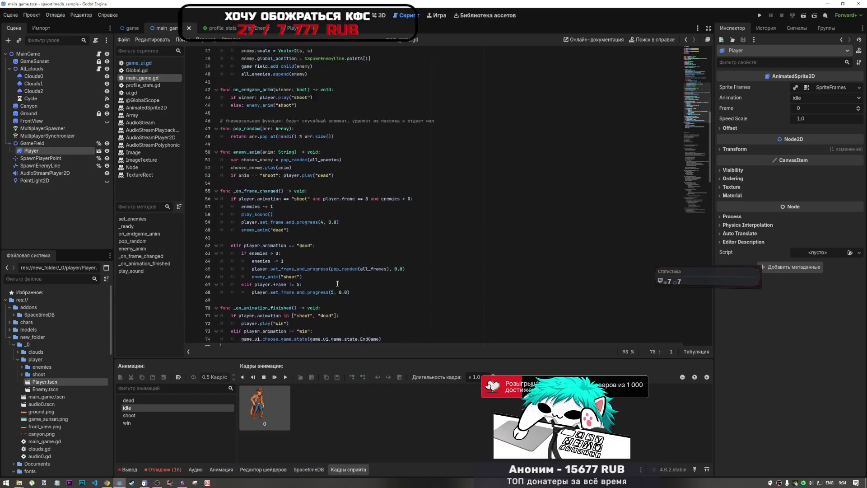
{"action": "scroll", "coordinate": [257, 236], "scroll_direction": "up", "scroll_amount": 2}
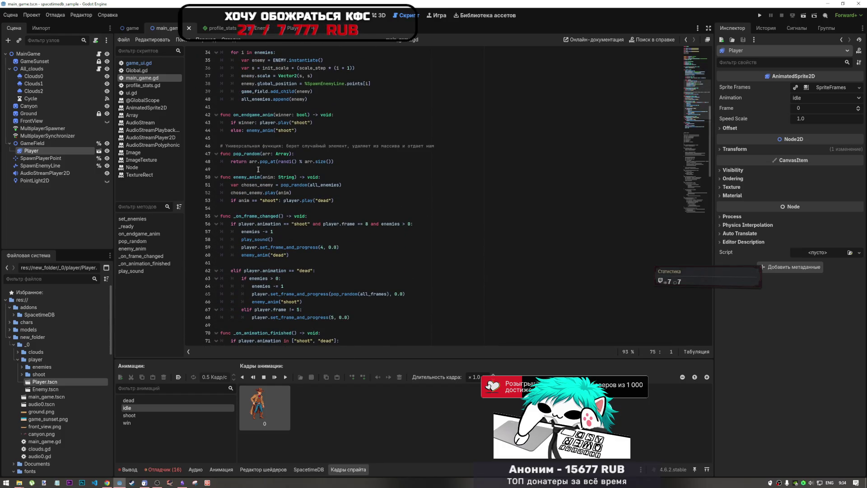
{"action": "scroll", "coordinate": [252, 216], "scroll_direction": "down", "scroll_amount": 2}
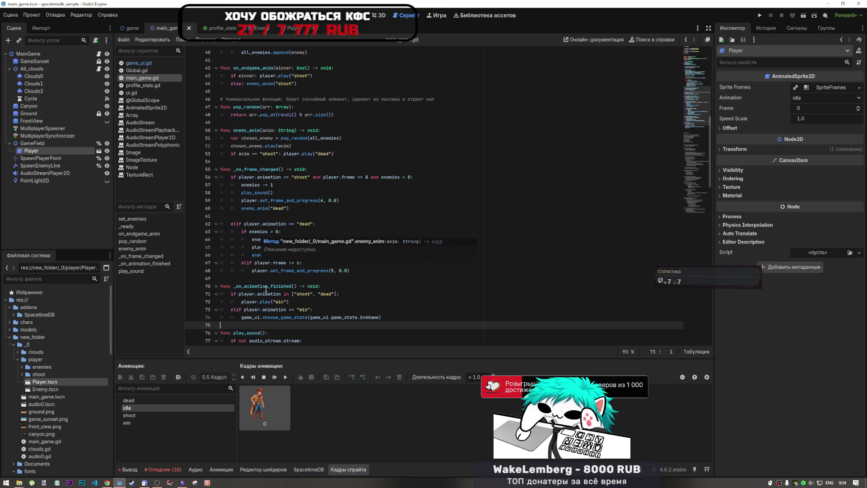
{"action": "scroll", "coordinate": [265, 289], "scroll_direction": "up", "scroll_amount": 4}
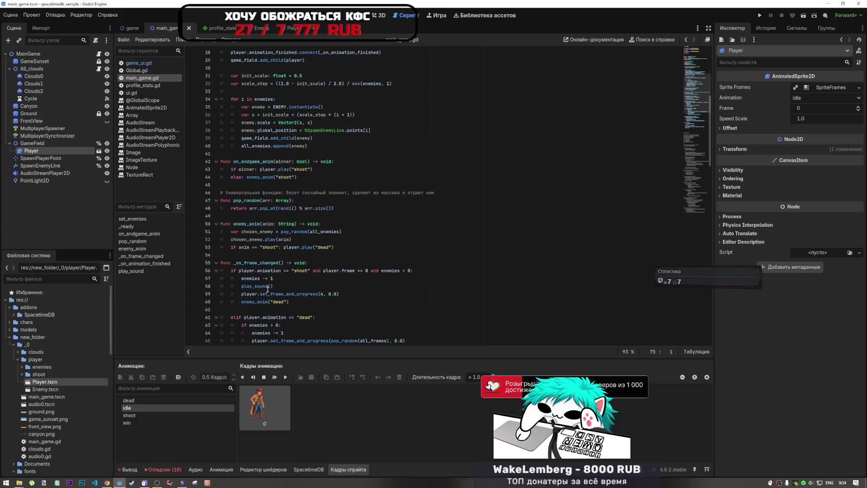
{"action": "double_click", "coordinate": [253, 161]}
{"action": "scroll", "coordinate": [285, 208], "scroll_direction": "up", "scroll_amount": 5}
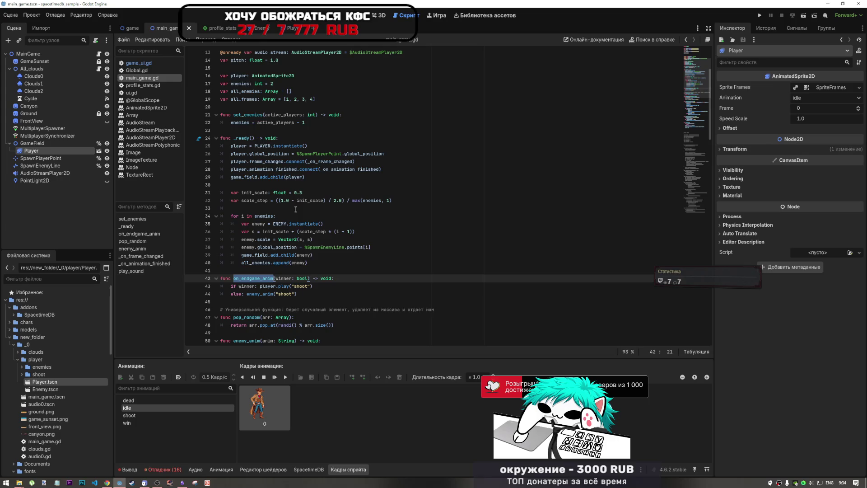
Add on_endgame_anim(true) after line 40 at the end of _ready and save the script
{"action": "left_click", "coordinate": [327, 264]}
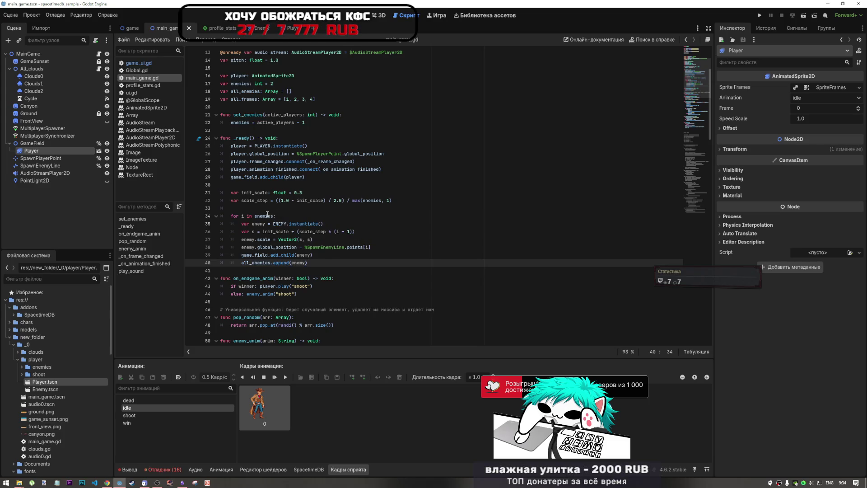
{"action": "scroll", "coordinate": [280, 181], "scroll_direction": "up", "scroll_amount": 1}
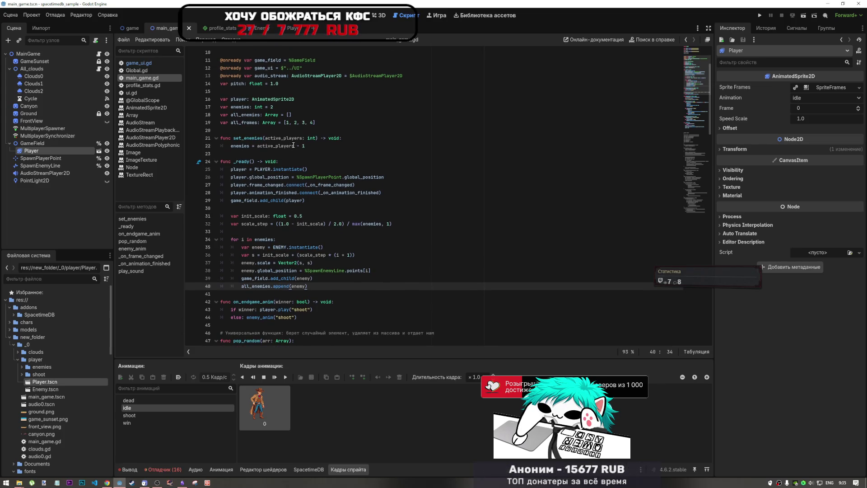
{"action": "scroll", "coordinate": [360, 234], "scroll_direction": "down", "scroll_amount": 3}
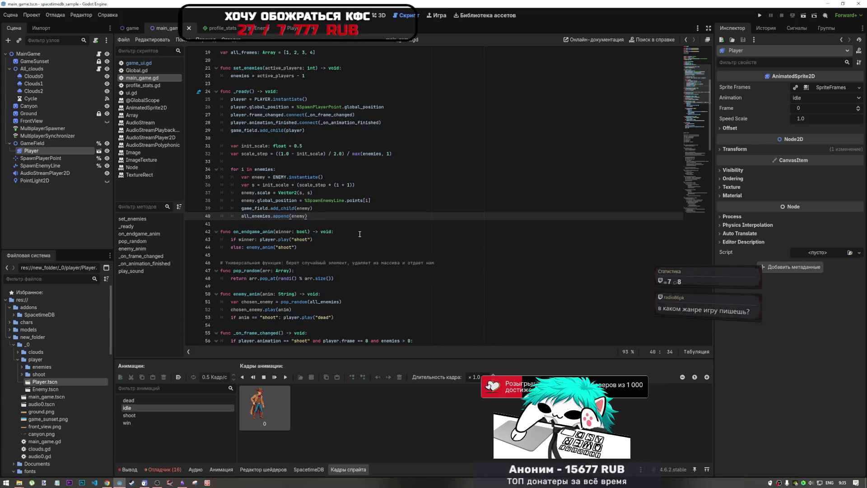
{"action": "key", "text": "Return"}
{"action": "key", "text": "BackSpace"}
{"action": "key", "text": "Return"}
{"action": "type", "text": "on_endgame_anim(t"}
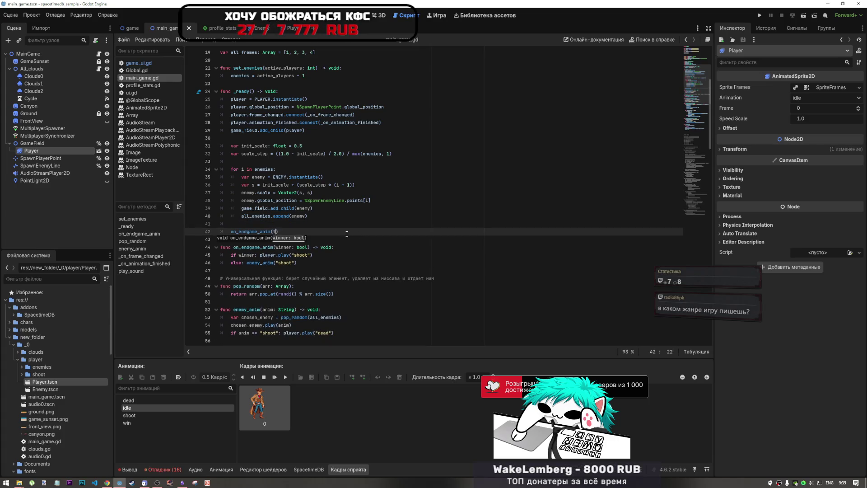
{"action": "type", "text": "rue"}
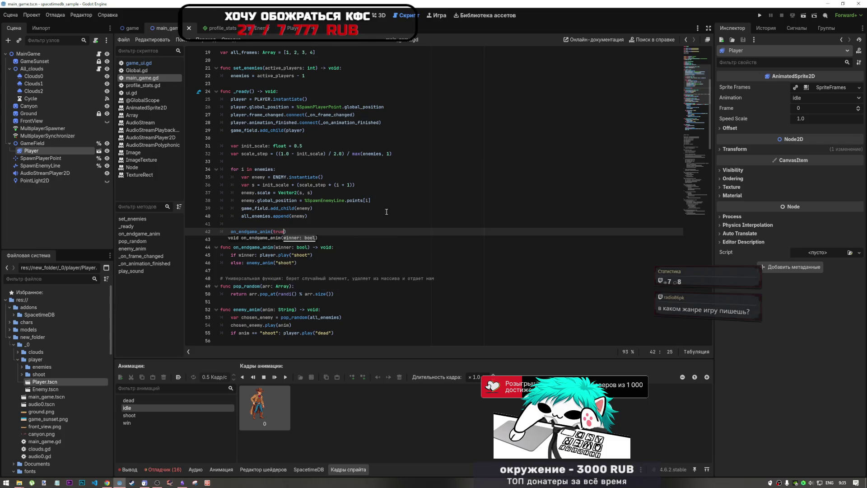
{"action": "type", "text": ")"}
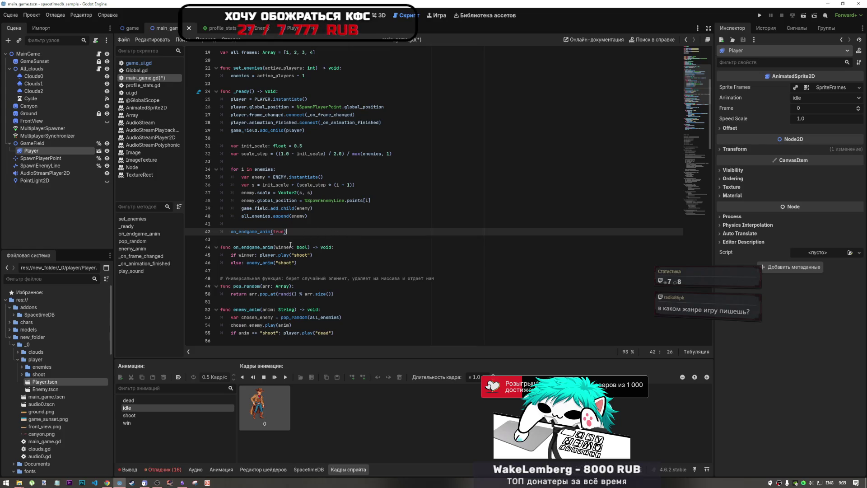
{"action": "mouse_move", "coordinate": [308, 244]}
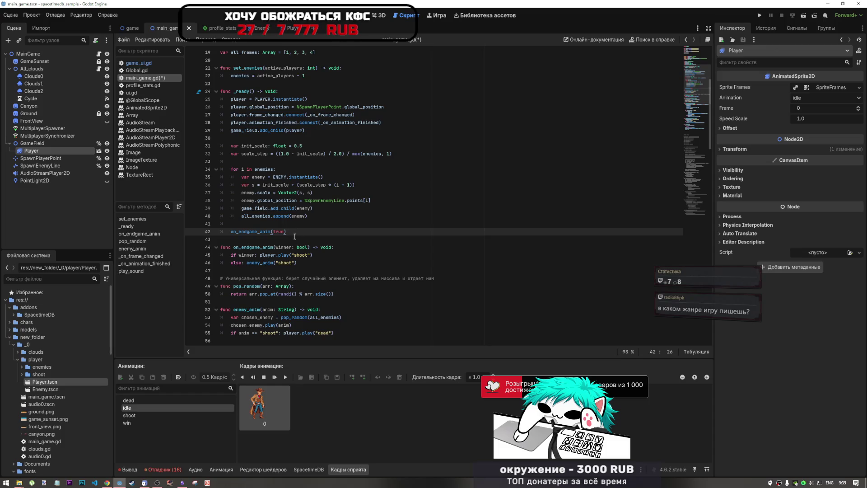
{"action": "left_click", "coordinate": [293, 239]}
{"action": "key", "text": "Left"}
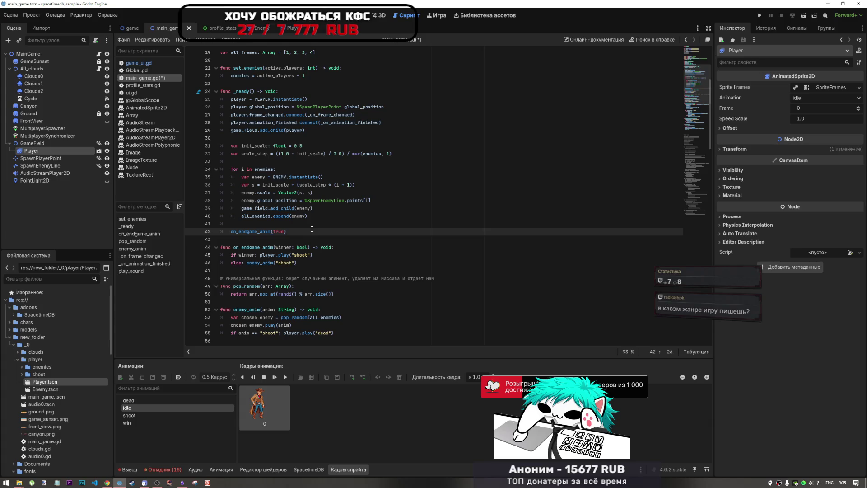
{"action": "key", "text": "ctrl+s"}
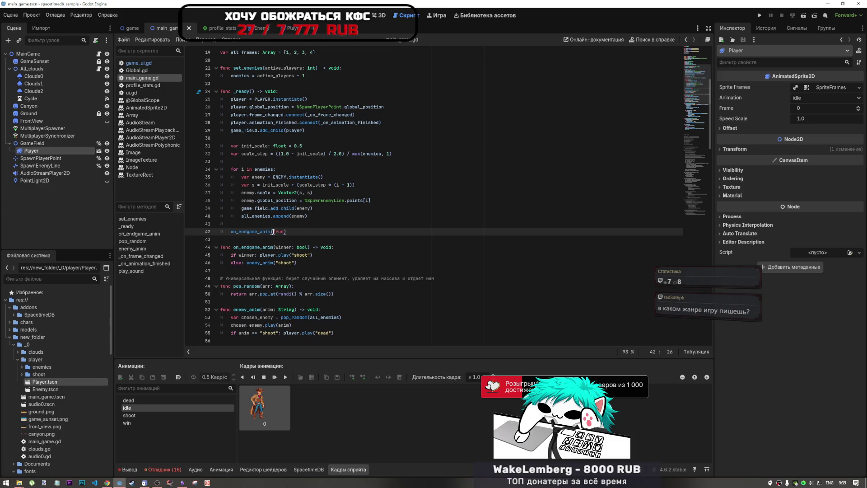
{"action": "scroll", "coordinate": [294, 233], "scroll_direction": "down", "scroll_amount": 4}
{"action": "scroll", "coordinate": [275, 237], "scroll_direction": "down", "scroll_amount": 3}
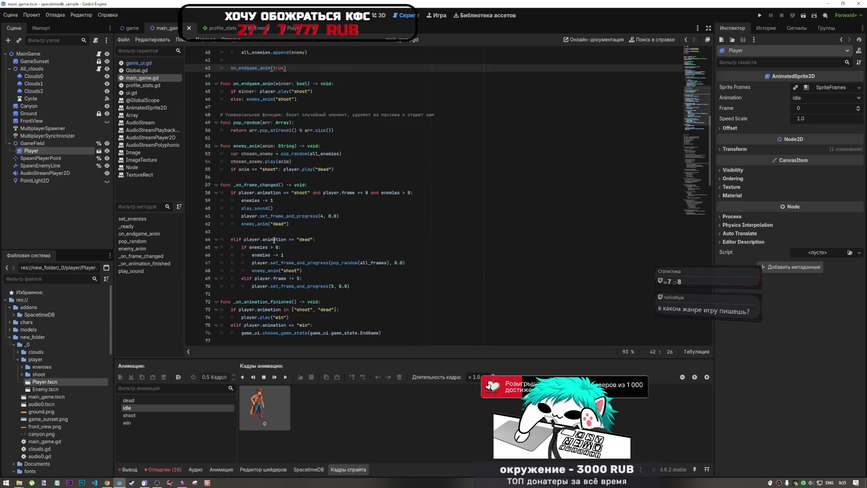
{"action": "scroll", "coordinate": [273, 240], "scroll_direction": "down", "scroll_amount": 1}
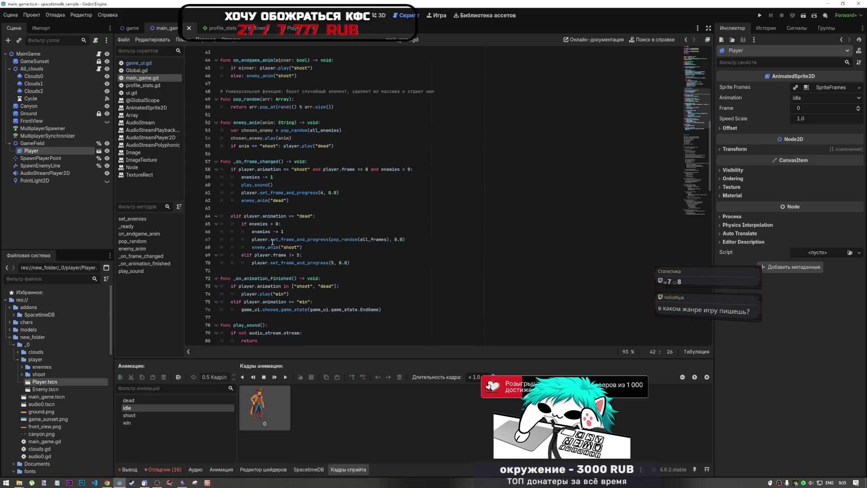
{"action": "scroll", "coordinate": [271, 243], "scroll_direction": "up", "scroll_amount": 4}
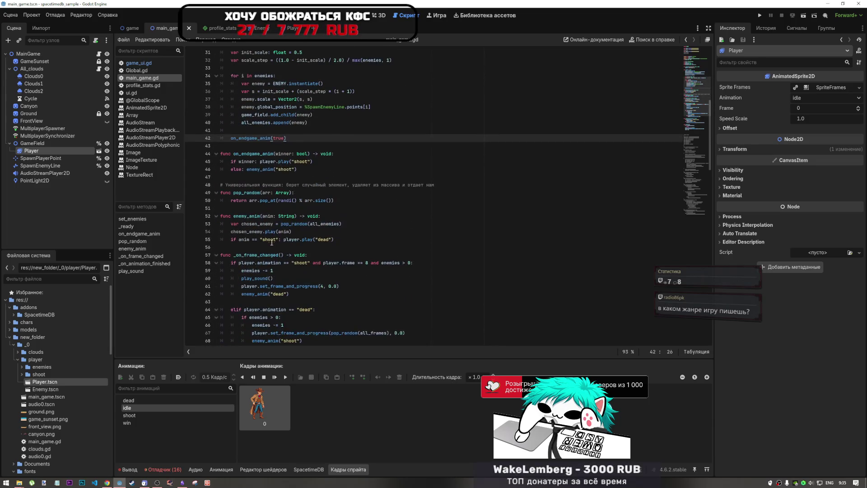
{"action": "key", "text": "shift+Home"}
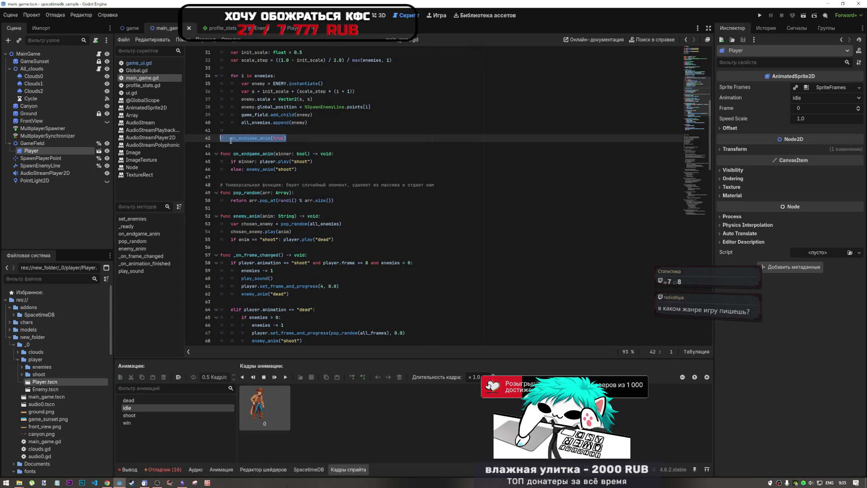
{"action": "scroll", "coordinate": [271, 201], "scroll_direction": "down", "scroll_amount": 1}
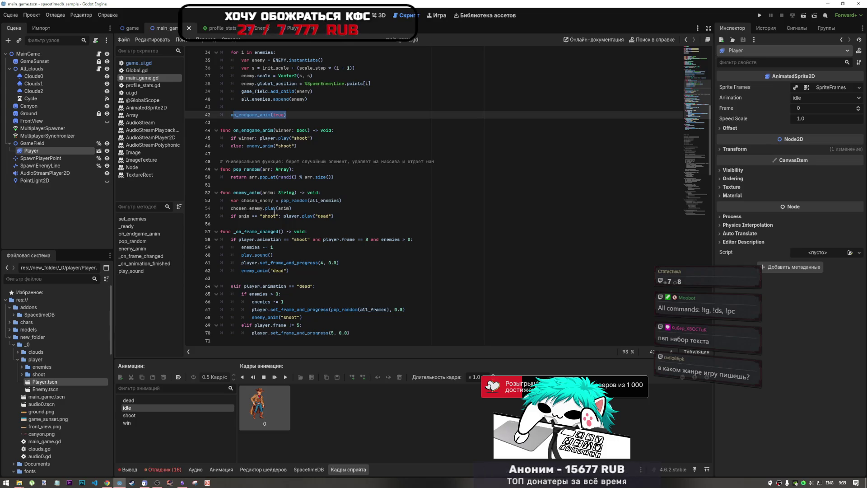
{"action": "scroll", "coordinate": [295, 231], "scroll_direction": "down", "scroll_amount": 2}
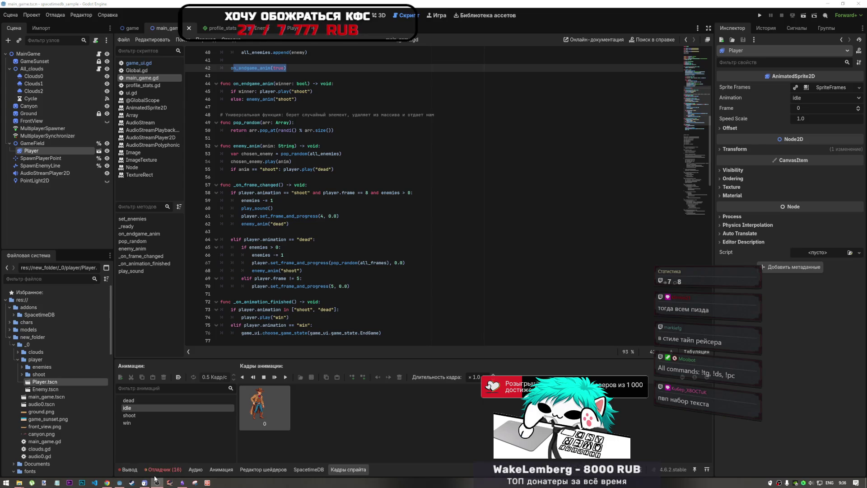
{"action": "left_click", "coordinate": [497, 234]}
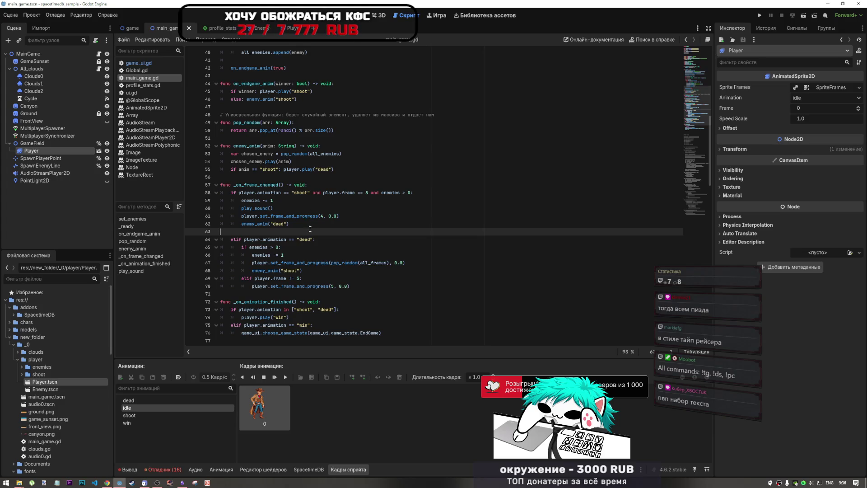
{"action": "scroll", "coordinate": [310, 250], "scroll_direction": "down", "scroll_amount": 1}
{"action": "scroll", "coordinate": [310, 250], "scroll_direction": "down", "scroll_amount": 2}
{"action": "scroll", "coordinate": [309, 254], "scroll_direction": "up", "scroll_amount": 5}
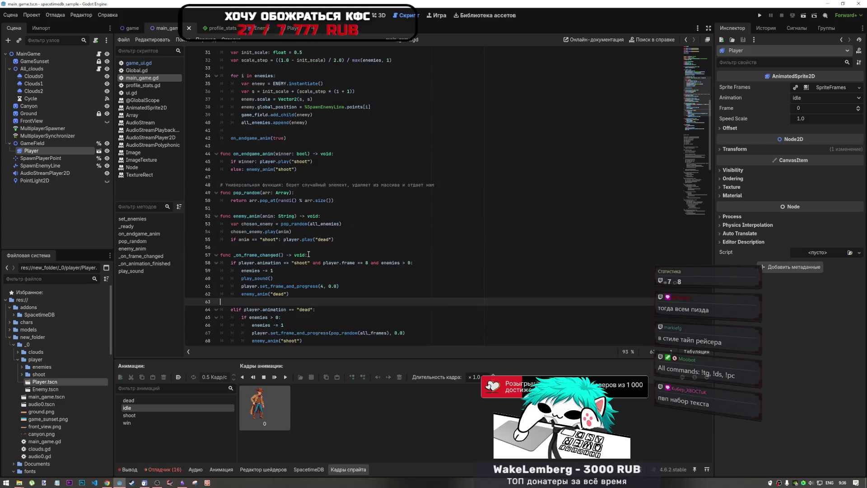
{"action": "scroll", "coordinate": [306, 249], "scroll_direction": "down", "scroll_amount": 3}
{"action": "scroll", "coordinate": [306, 250], "scroll_direction": "down", "scroll_amount": 2}
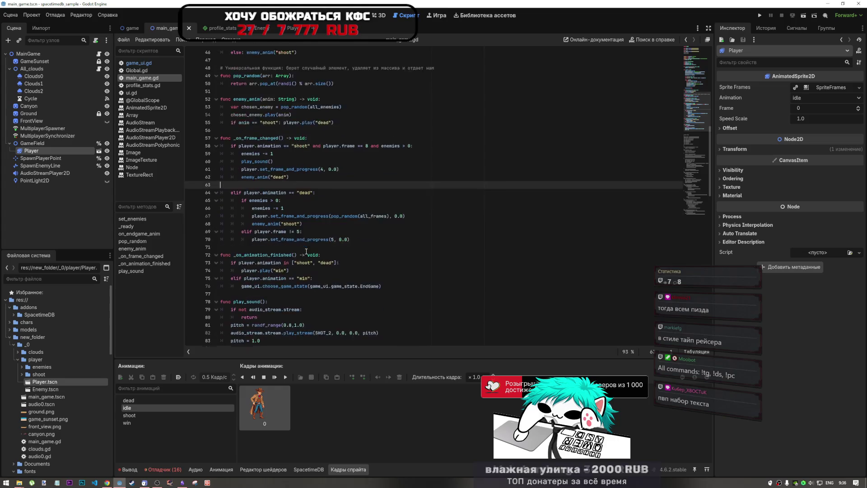
{"action": "scroll", "coordinate": [306, 252], "scroll_direction": "up", "scroll_amount": 2}
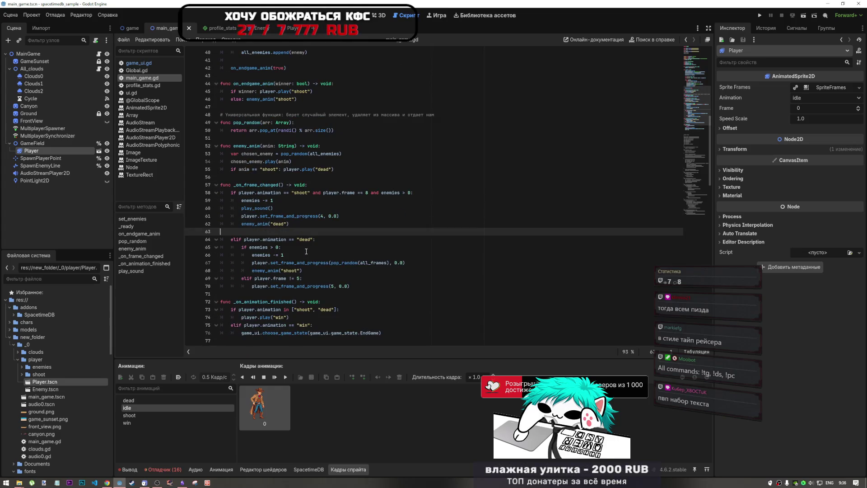
{"action": "scroll", "coordinate": [298, 240], "scroll_direction": "down", "scroll_amount": 1}
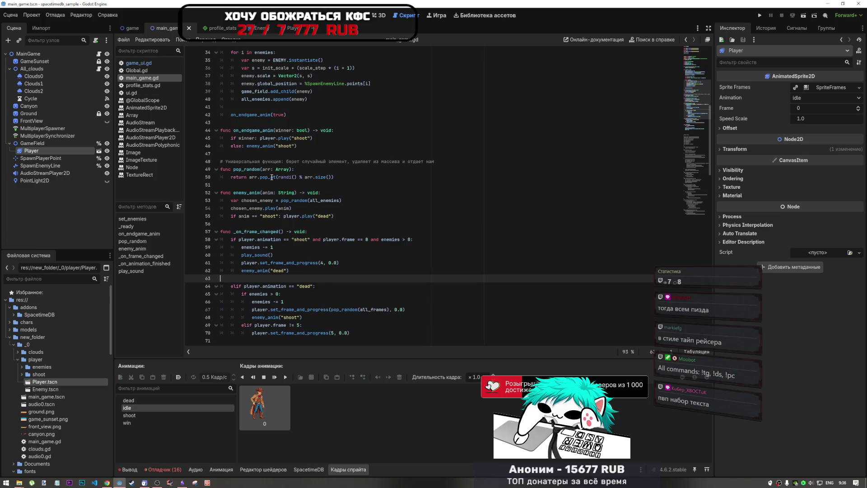
{"action": "scroll", "coordinate": [285, 223], "scroll_direction": "down", "scroll_amount": 1}
{"action": "scroll", "coordinate": [281, 220], "scroll_direction": "up", "scroll_amount": 3}
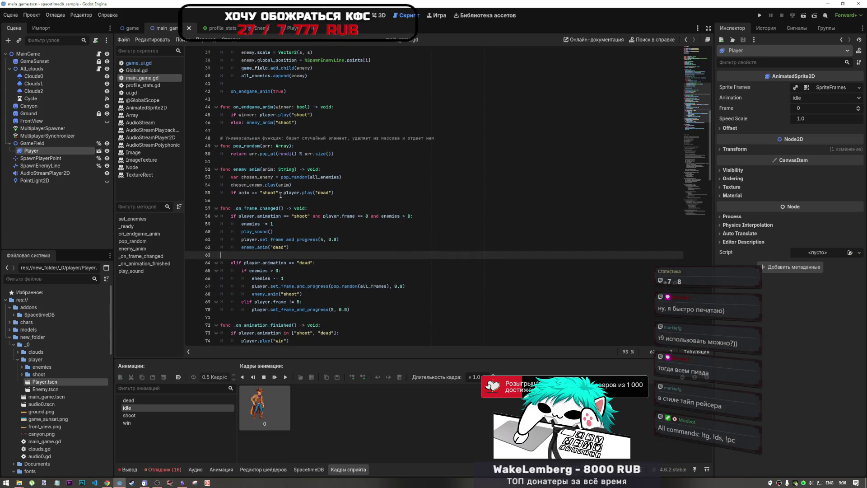
{"action": "scroll", "coordinate": [280, 195], "scroll_direction": "down", "scroll_amount": 1}
{"action": "scroll", "coordinate": [296, 325], "scroll_direction": "down", "scroll_amount": 3}
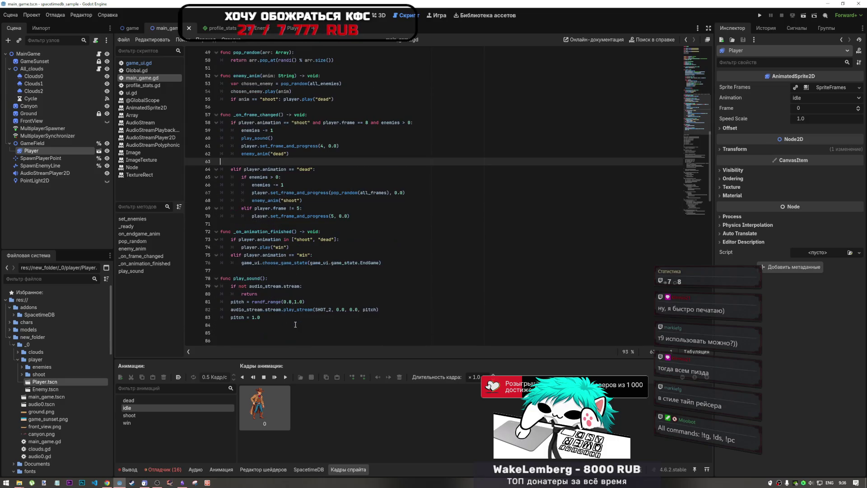
{"action": "left_click", "coordinate": [249, 279]}
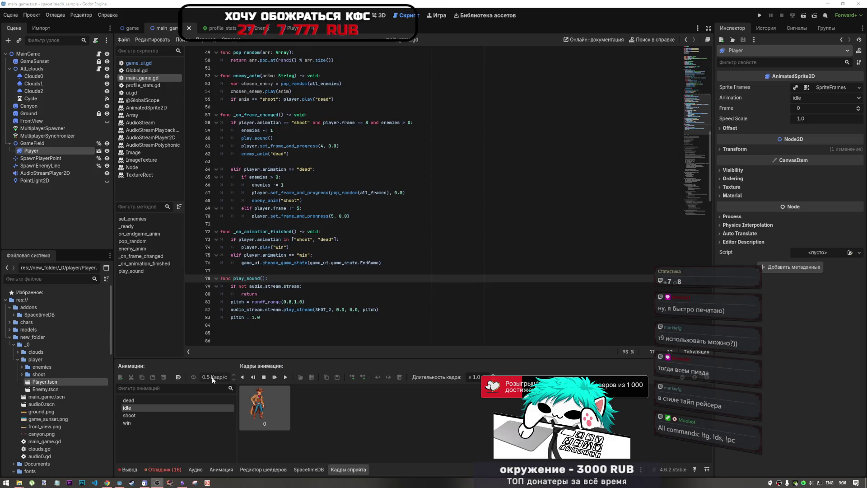
{"action": "key", "text": "alt+Tab"}
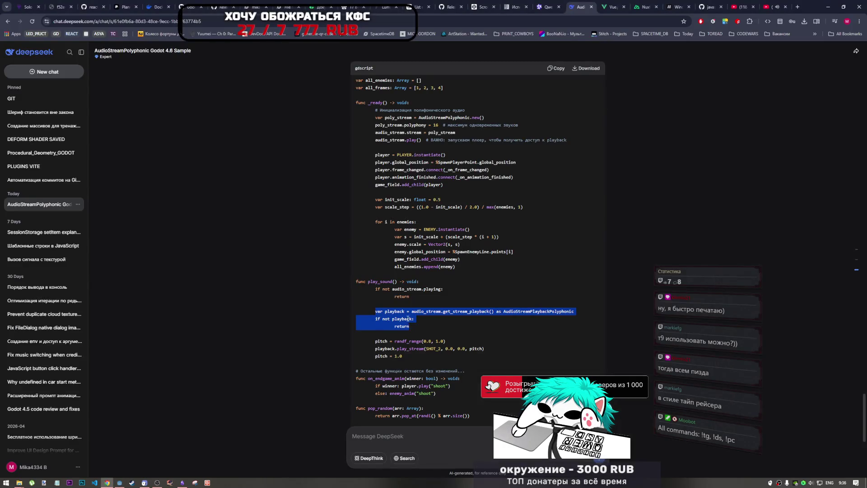
{"action": "right_click", "coordinate": [408, 319]}
{"action": "key", "text": "Escape"}
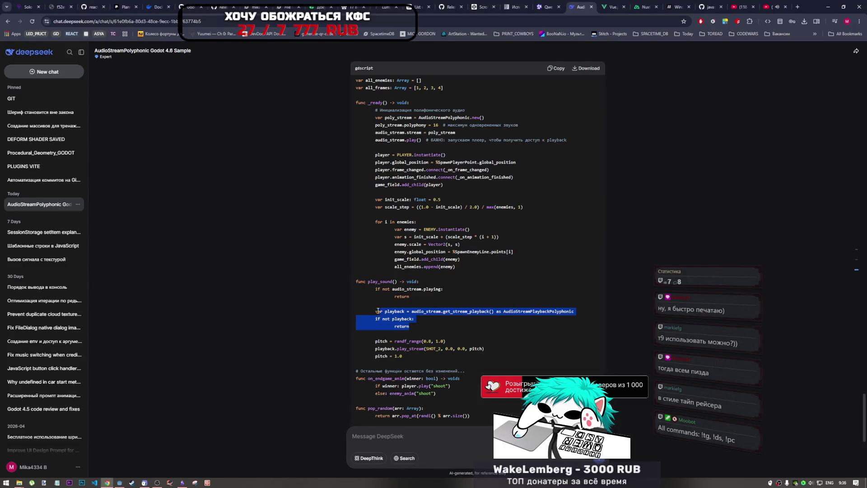
{"action": "key", "text": "alt+Tab"}
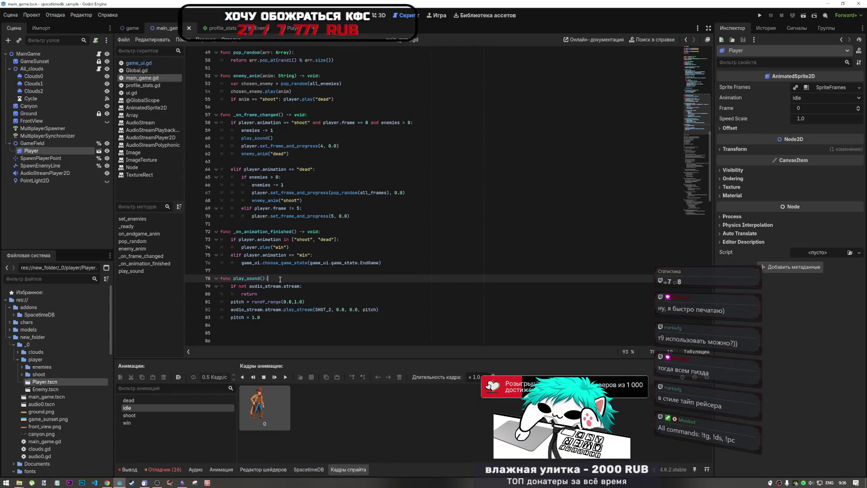
Paste the playback lookup and null check below the return on line 80
{"action": "left_click", "coordinate": [284, 294]}
{"action": "key", "text": "BackSpace"}
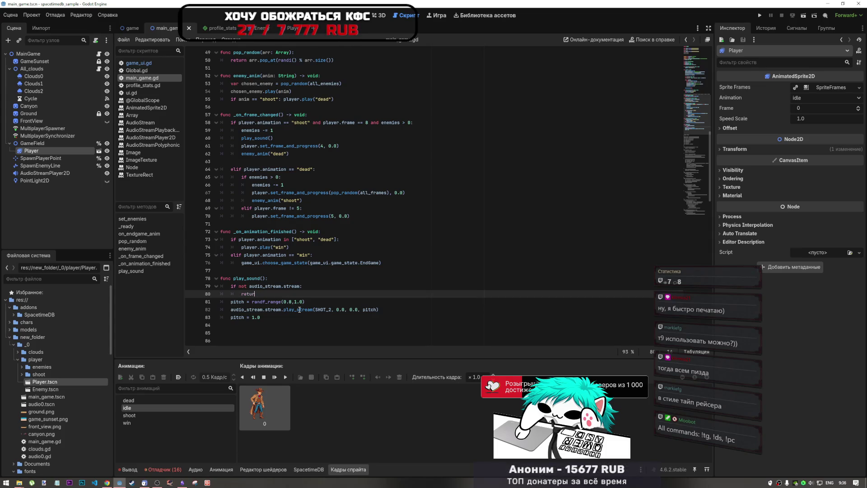
{"action": "type", "text": "n"}
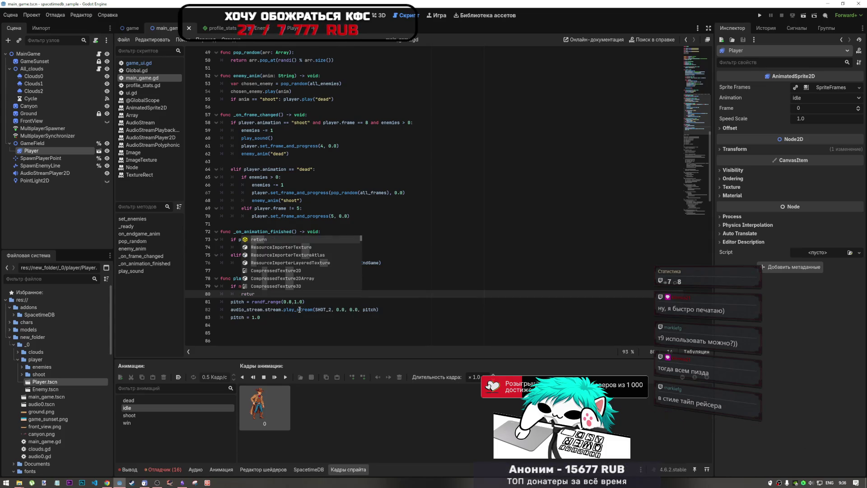
{"action": "key", "text": "Return"}
{"action": "type", "text": "var playback = audio_stream.get_stream_playback() as AudioStreamPlaybackPolyphonic \tif not playback: \t\treturn"}
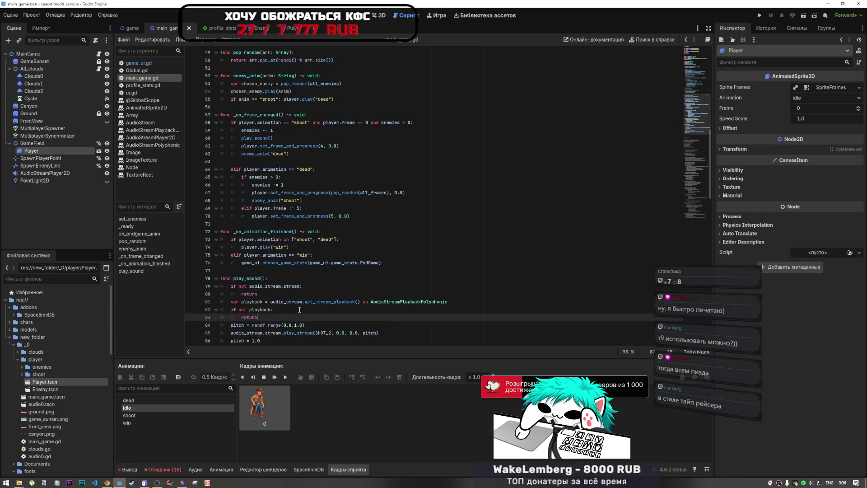
{"action": "scroll", "coordinate": [293, 300], "scroll_direction": "down", "scroll_amount": 1}
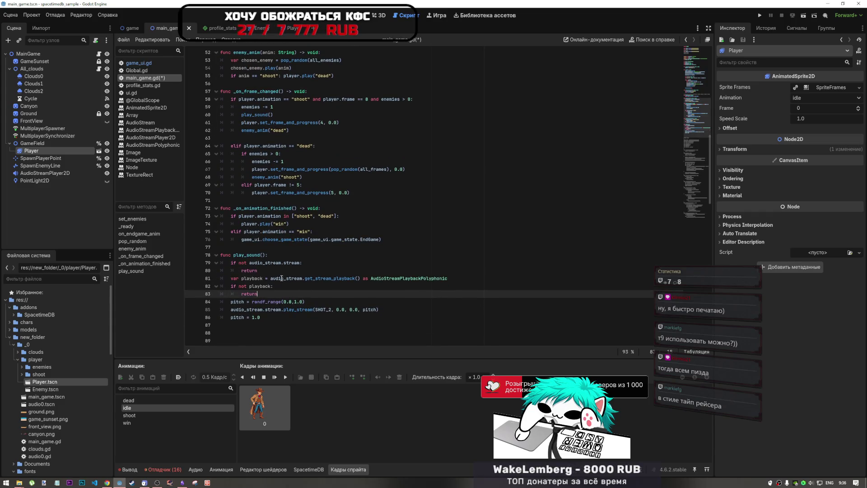
{"action": "mouse_move", "coordinate": [281, 277]}
{"action": "left_mouse_down"}
{"action": "mouse_move", "coordinate": [304, 278]}
{"action": "mouse_move", "coordinate": [302, 263]}
{"action": "mouse_move", "coordinate": [256, 263]}
{"action": "left_mouse_up"}
Compare against DeepSeek's code and review the AudioStreamPlaybackPolyphonic playback check lines
{"action": "key", "text": "alt+Tab"}
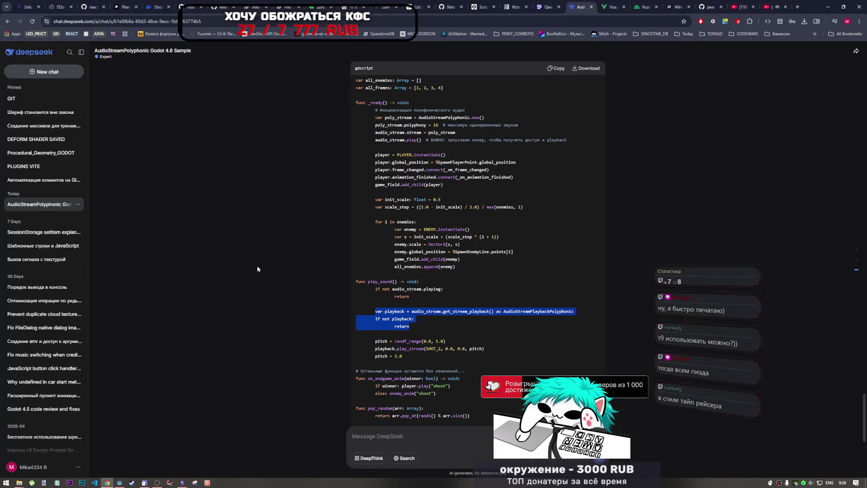
{"action": "key", "text": "alt+Tab"}
{"action": "key", "text": "alt+Tab"}
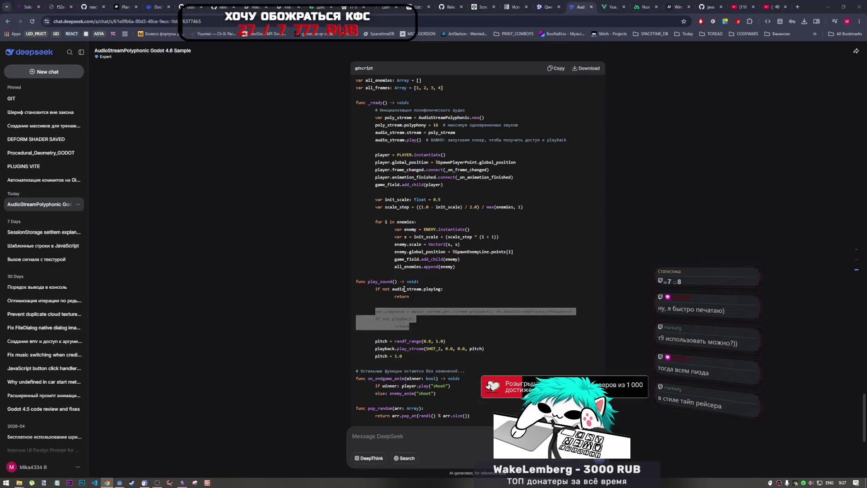
{"action": "triple_click", "coordinate": [451, 312]}
{"action": "key", "text": "alt+Tab"}
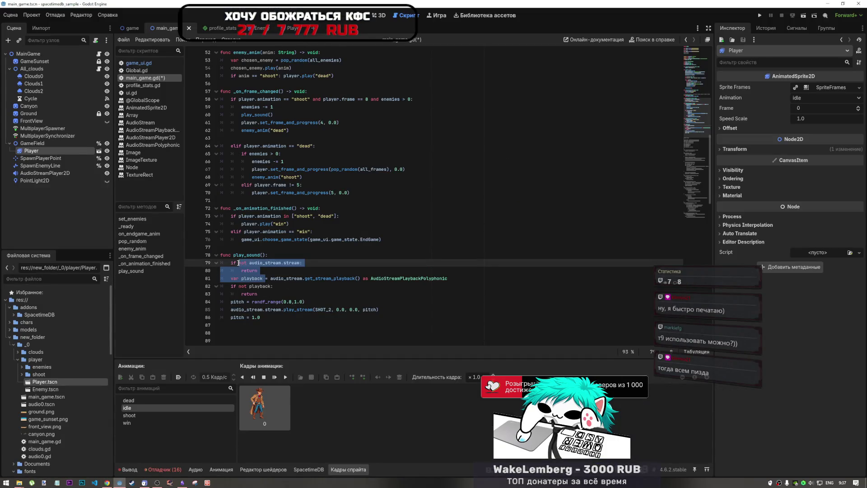
{"action": "left_click", "coordinate": [237, 263]}
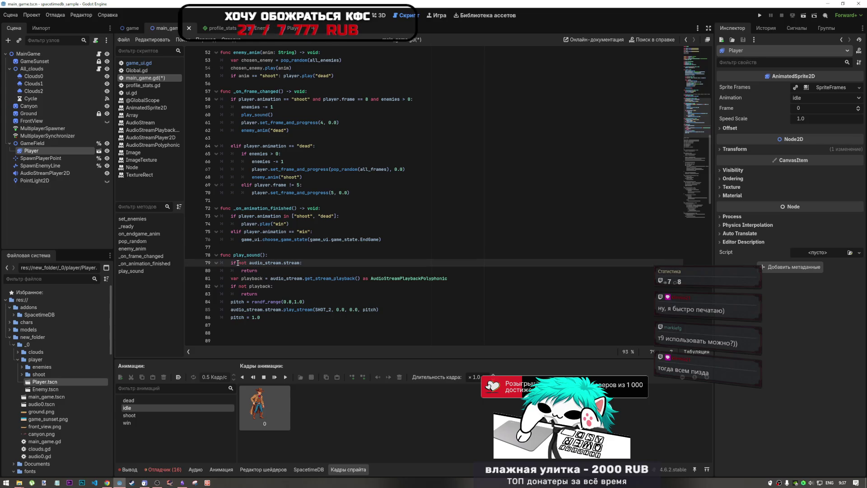
{"action": "triple_click", "coordinate": [253, 266]}
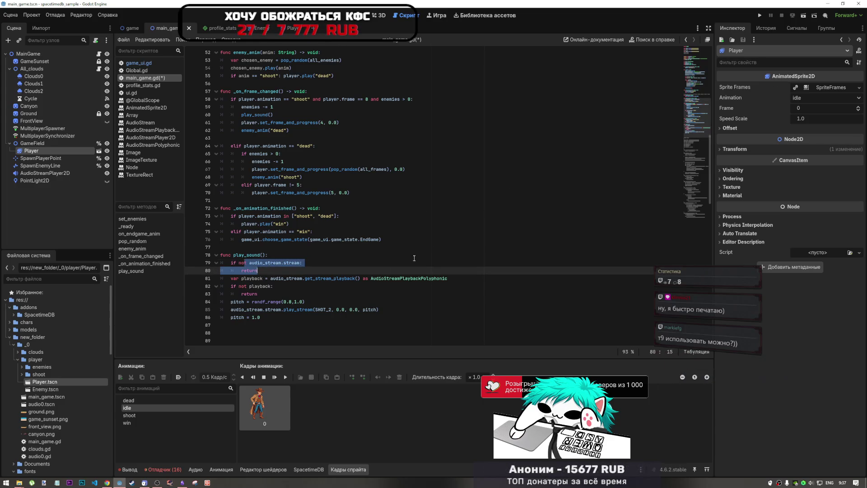
{"action": "left_click", "coordinate": [328, 288]}
{"action": "left_click", "coordinate": [451, 279], "text": "shift"}
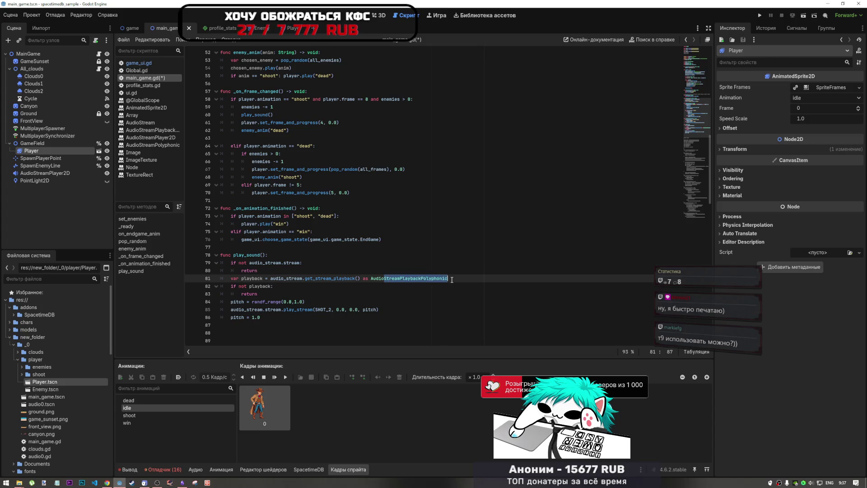
{"action": "left_click", "coordinate": [305, 287]}
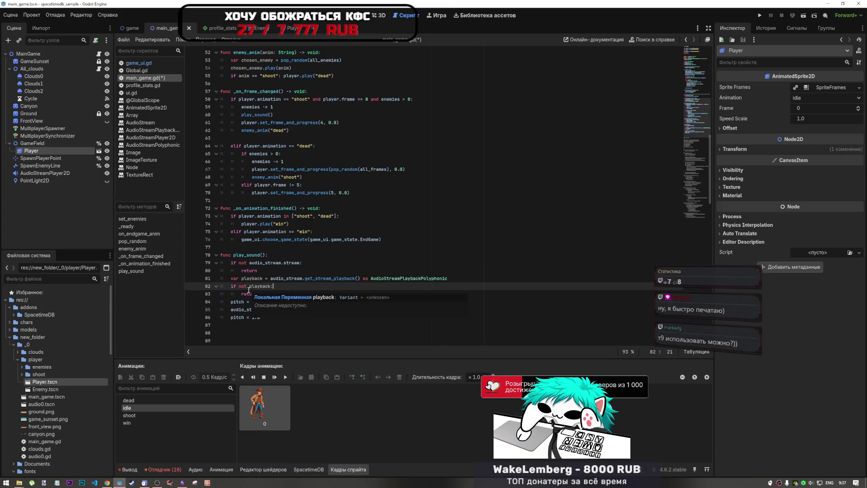
{"action": "left_click_drag", "start_coordinate": [248, 286], "coordinate": [276, 292]}
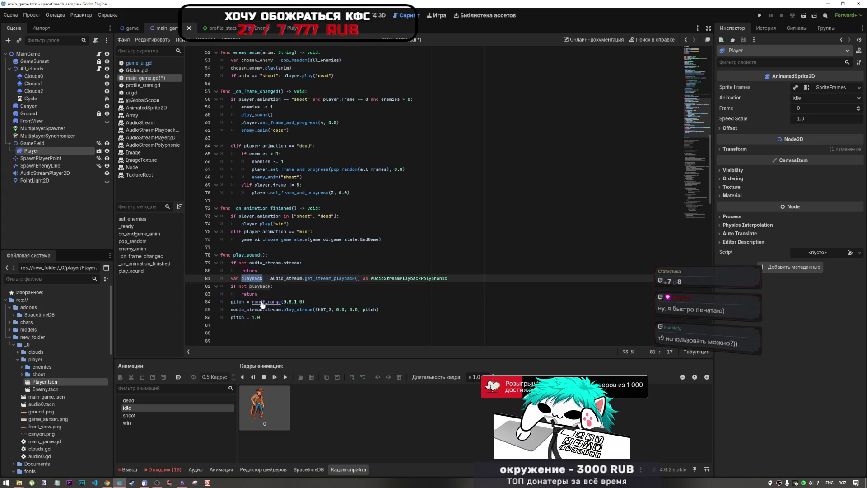
Replace audio_stream with playback in the play_stream call on line 85
{"action": "left_click", "coordinate": [248, 309]}
{"action": "double_click", "coordinate": [248, 308]}
{"action": "type", "text": "playback"}
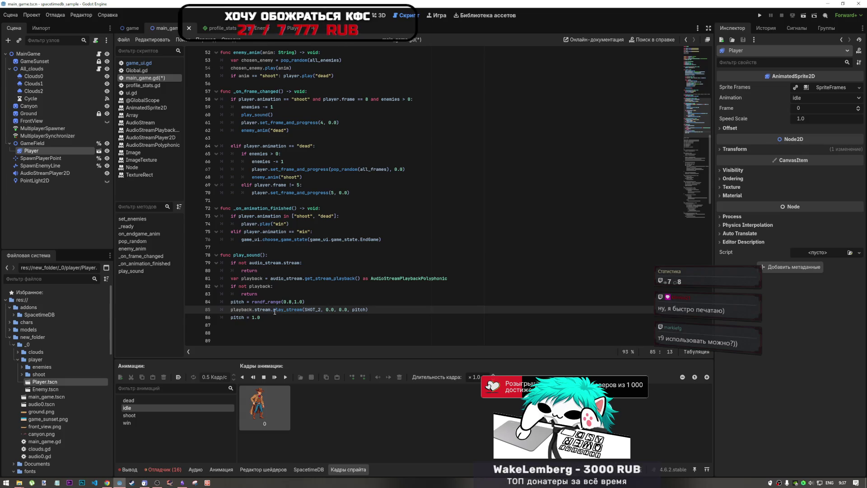
{"action": "key", "text": "alt+Tab"}
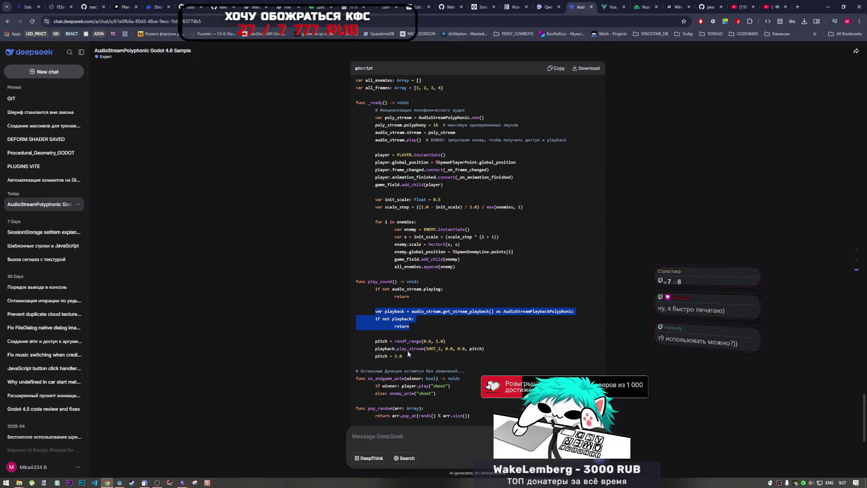